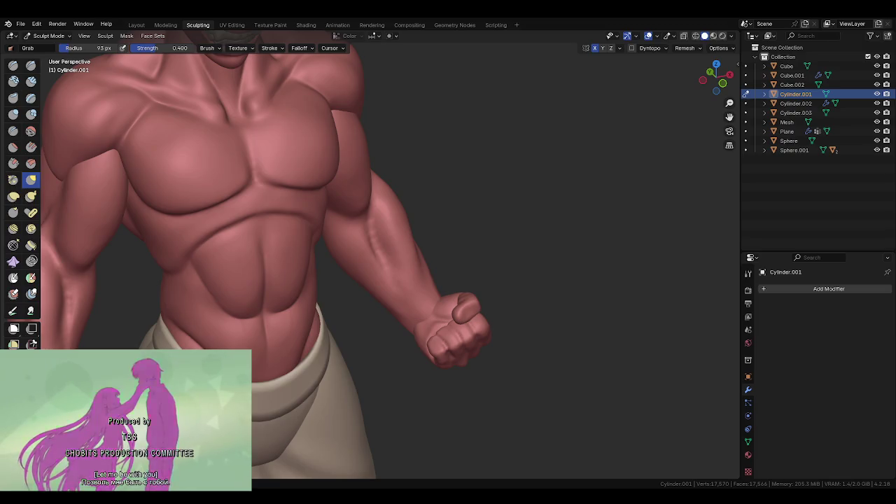
- Resize the Grab brush, trying 132 and 99 px before settling near 120 px
key("f")
mouse_move(369, 301)
middle_mouse_down()
mouse_move(357, 301)
mouse_move(350, 315)
middle_mouse_up()
key("f")
mouse_move(405, 315)
middle_mouse_down()
mouse_move(399, 341)
mouse_move(456, 294)
middle_mouse_up()
scroll(456, 294, "up", 2)
key("f")
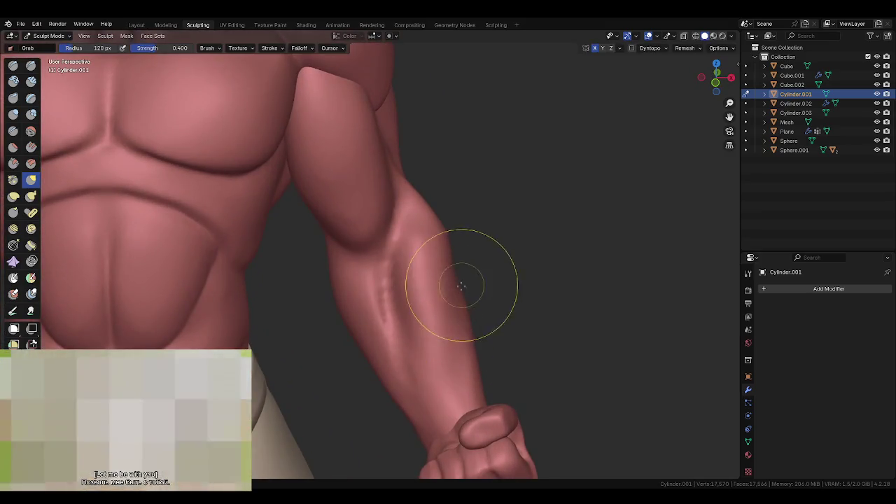
scroll(490, 390, "down", 3)
- Orbit to a front view of the whole figure and shrink the brush to 86 px
middle_click_drag(490, 390, 460, 341)
scroll(409, 243, "down", 2)
mouse_move(409, 243)
middle_mouse_down()
mouse_move(450, 314)
mouse_move(443, 280)
middle_mouse_up()
key("f")
left_click(414, 336)
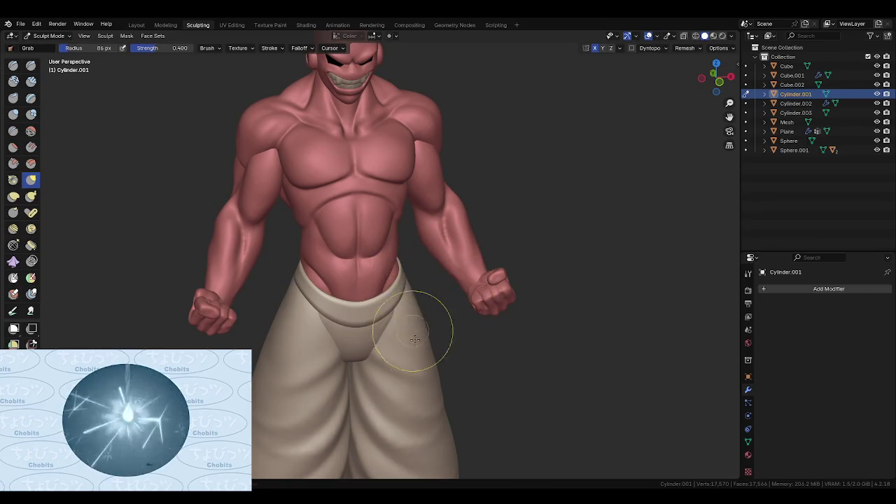
scroll(414, 336, "down", 3)
scroll(436, 270, "down", 1)
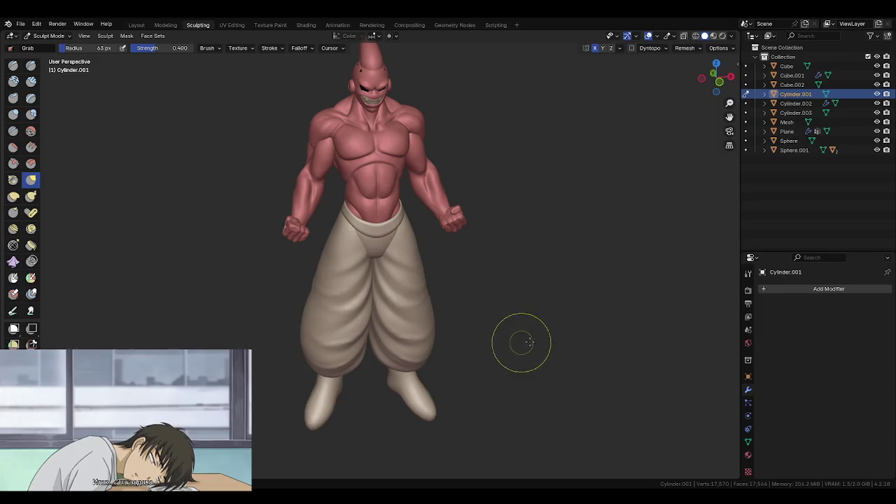
left_click(13, 312)
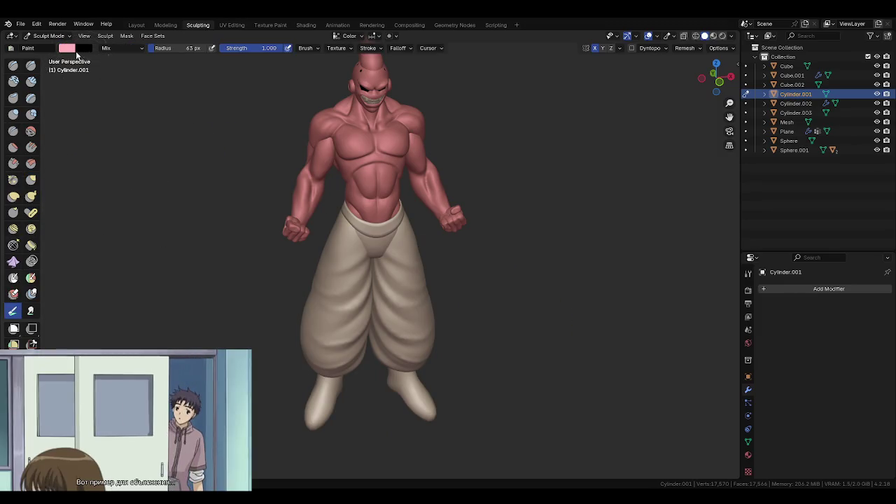
- Set the paint colour to yellow-green hex C9DF61
left_click(70, 49)
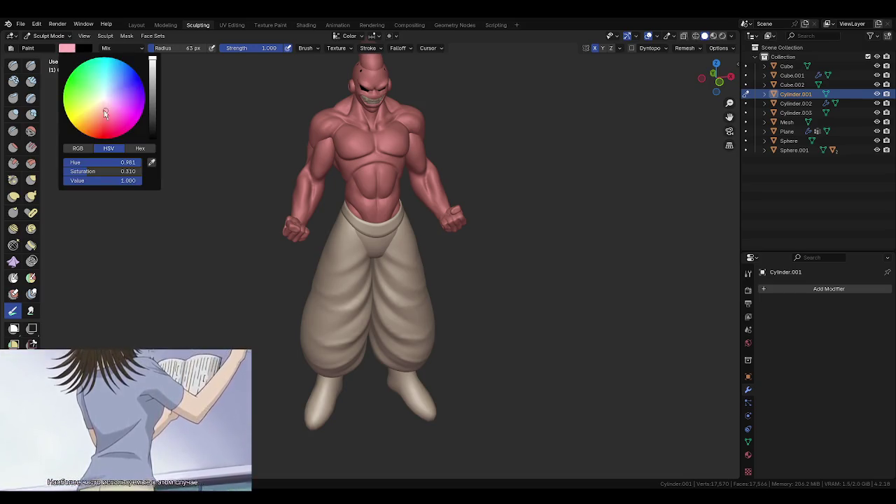
left_click(140, 149)
left_click(119, 163)
type("C9DF61")
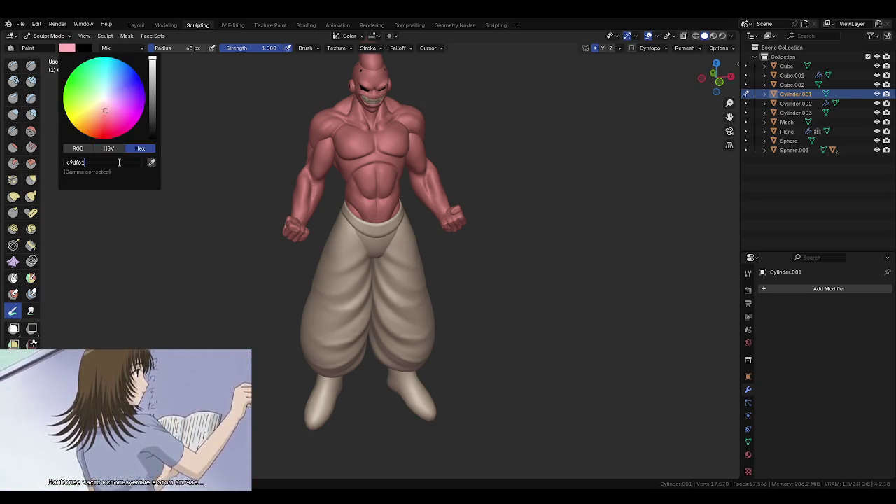
key("Return")
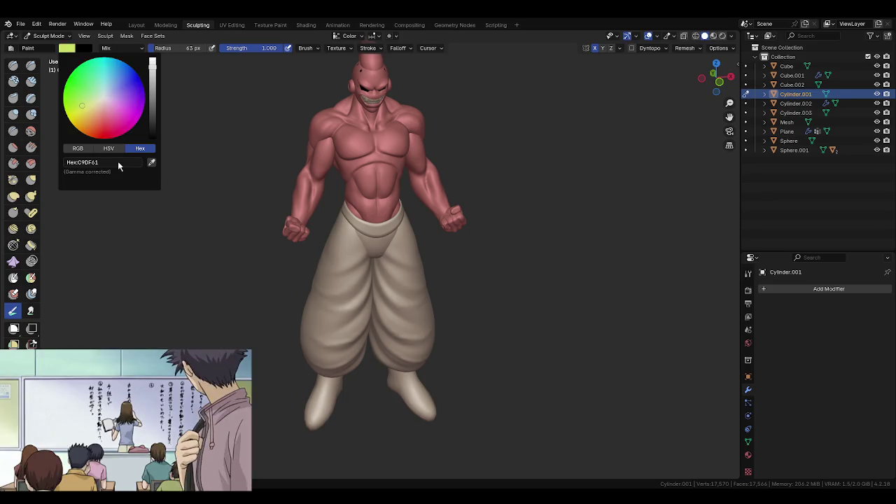
middle_click_drag(420, 310, 414, 295)
- Set the paint brush to 79 px and fill the baggy trousers with the yellow-green
key("f")
left_click(415, 296)
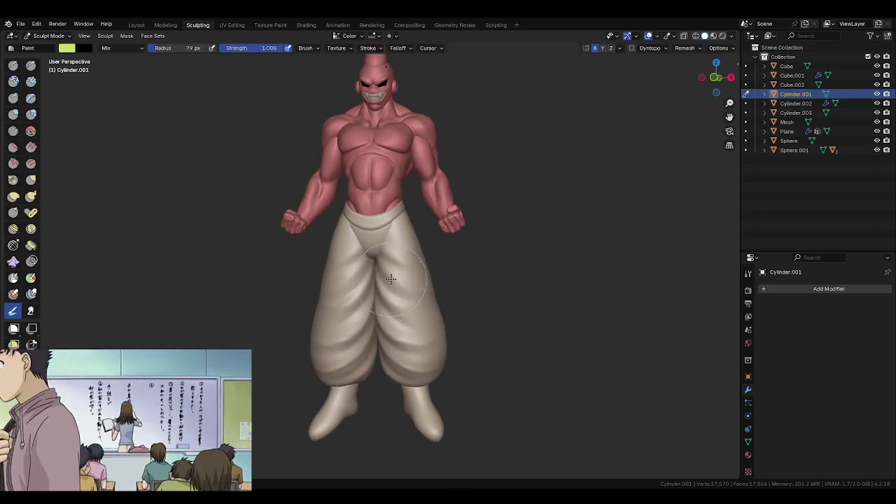
key("alt+q")
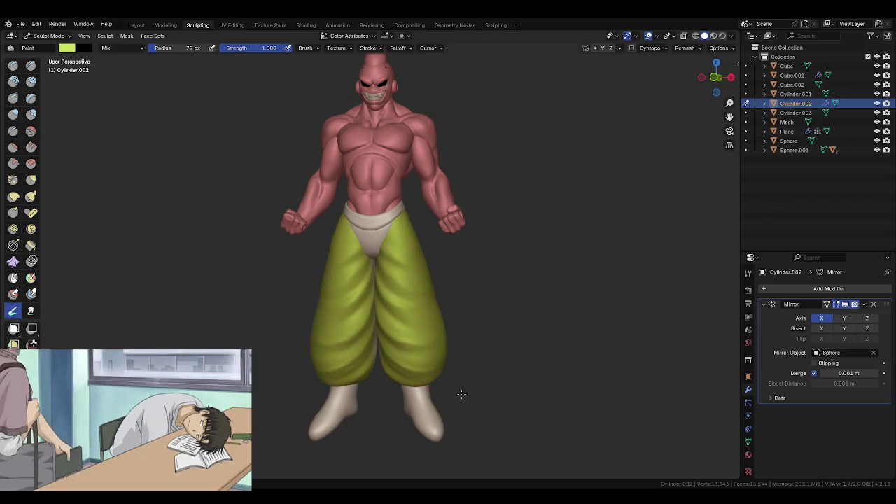
mouse_move(362, 356)
middle_mouse_down()
mouse_move(315, 324)
mouse_move(385, 336)
middle_mouse_up()
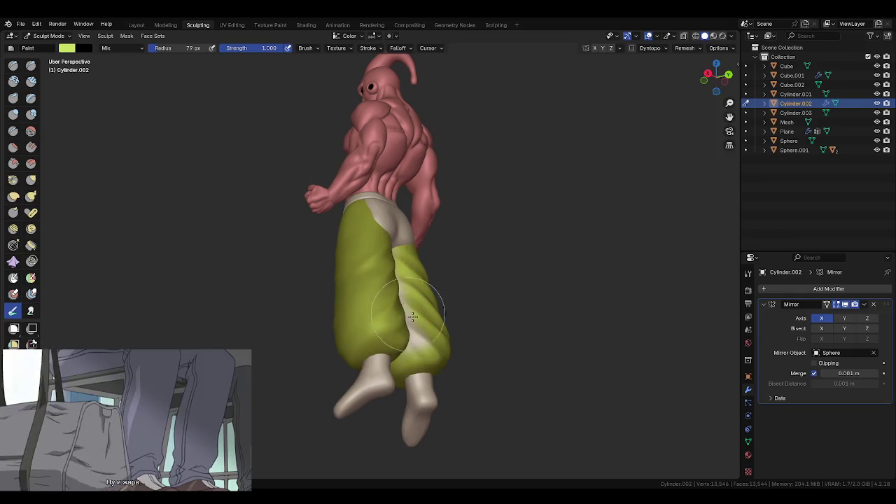
middle_click_drag(383, 372, 346, 256)
mouse_move(354, 377)
middle_mouse_down()
mouse_move(392, 218)
mouse_move(379, 196)
mouse_move(392, 210)
mouse_move(380, 230)
middle_mouse_up()
key("alt+q")
key("alt+q")
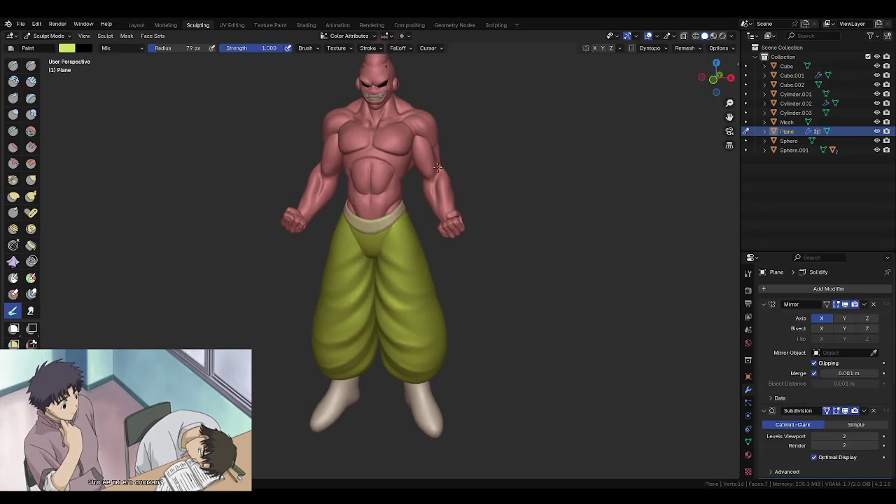
- Fill the pants seat and waistband yellow-green from side and rear views
mouse_move(473, 203)
middle_mouse_down()
mouse_move(518, 261)
mouse_move(320, 205)
middle_mouse_up()
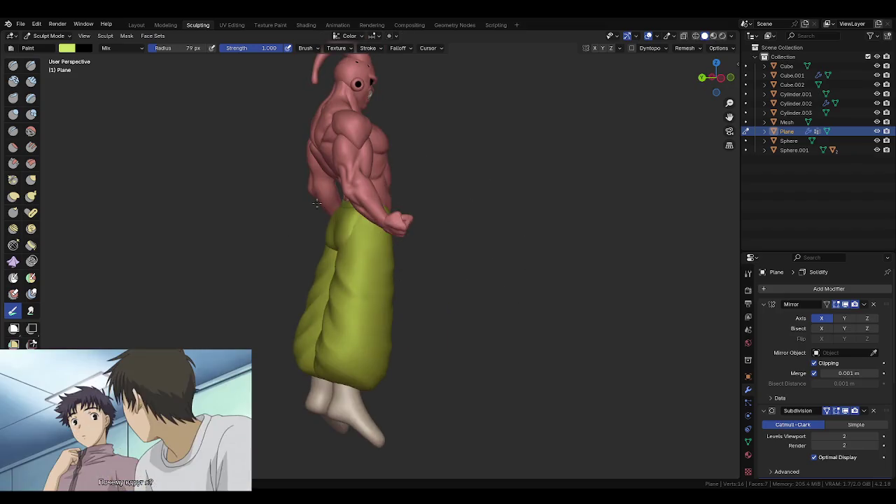
middle_click_drag(388, 283, 420, 261)
scroll(450, 304, "up", 2)
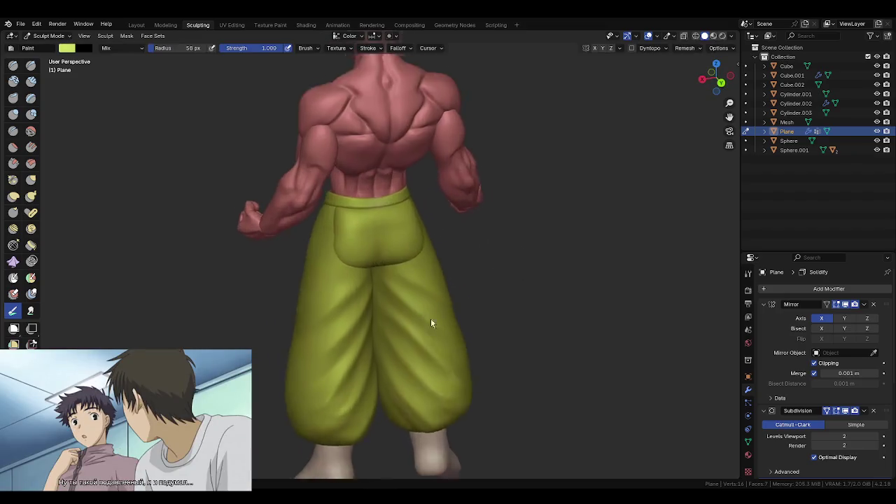
scroll(429, 314, "up", 3)
mouse_move(408, 215)
middle_mouse_down()
mouse_move(440, 236)
mouse_move(430, 260)
mouse_move(385, 248)
middle_mouse_up()
key("alt+q")
key("g")
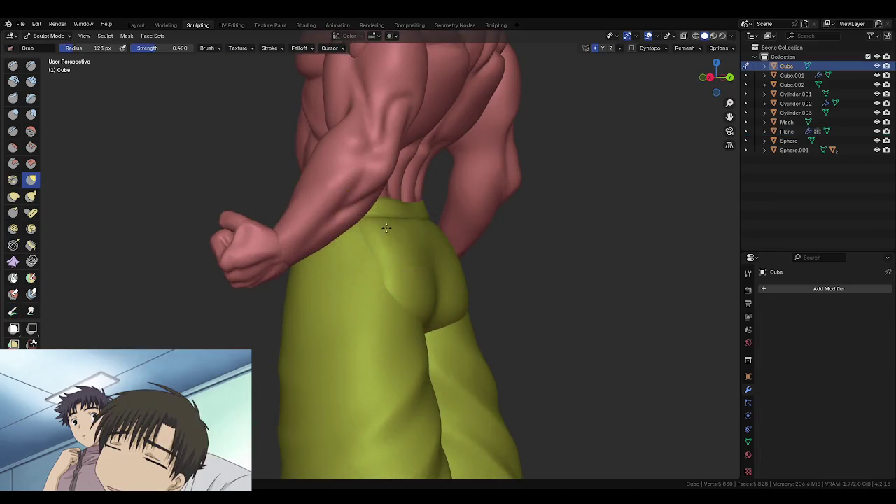
- Reshape the green trousers' seat with Grab from rear views, then return to Object Mode
mouse_move(407, 240)
middle_mouse_down()
mouse_move(366, 226)
mouse_move(425, 233)
middle_mouse_up()
key("alt+q")
middle_click_drag(420, 285, 366, 301)
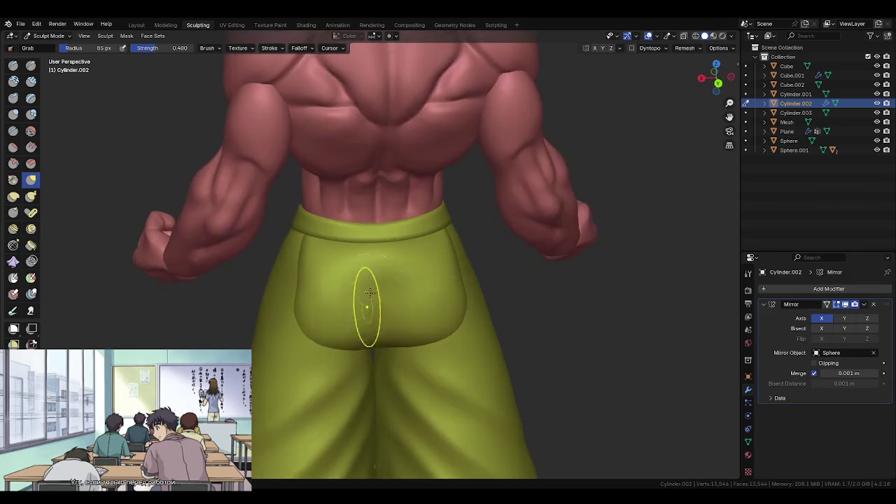
key("alt+q")
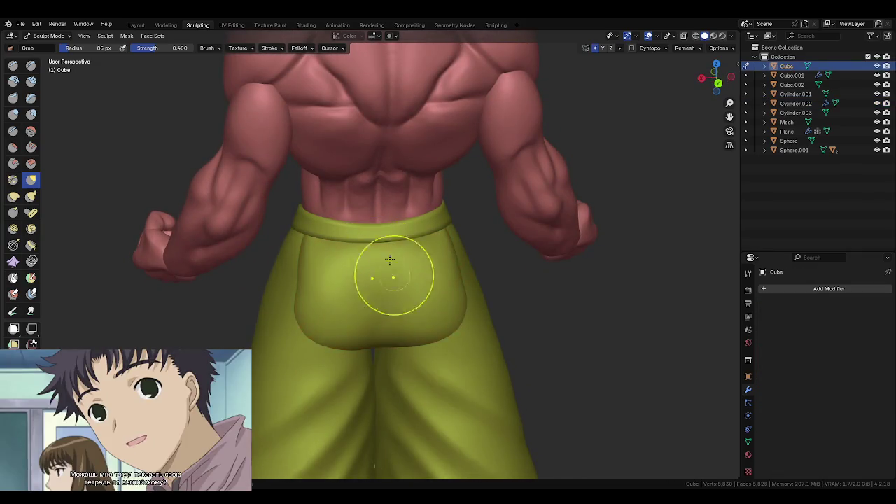
middle_click_drag(436, 284, 424, 273)
mouse_move(436, 315)
middle_mouse_down()
mouse_move(478, 325)
mouse_move(421, 309)
middle_mouse_up()
scroll(478, 325, "down", 5)
key("ctrl+Tab")
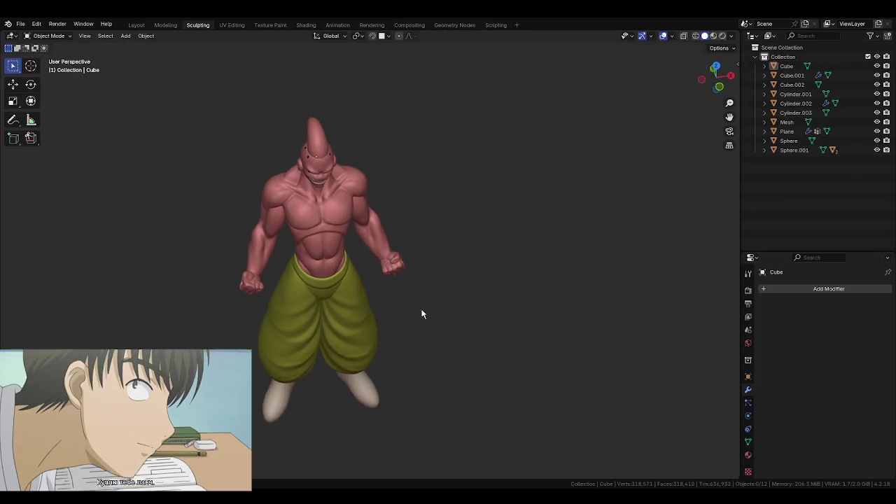
- Select the right fist and move it to a new position in Edit Mode
scroll(431, 296, "up", 4)
scroll(423, 278, "up", 4)
left_click(449, 269, "shift")
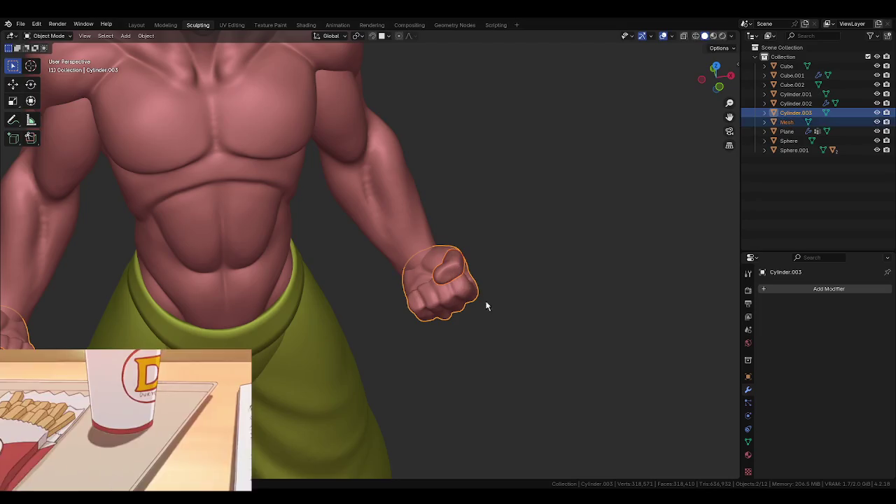
key("Tab")
key("g")
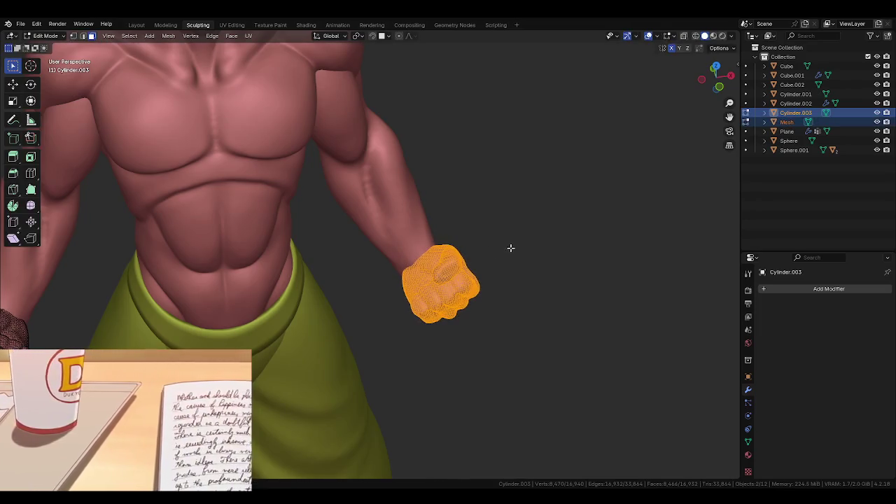
left_click(444, 244)
key("Tab")
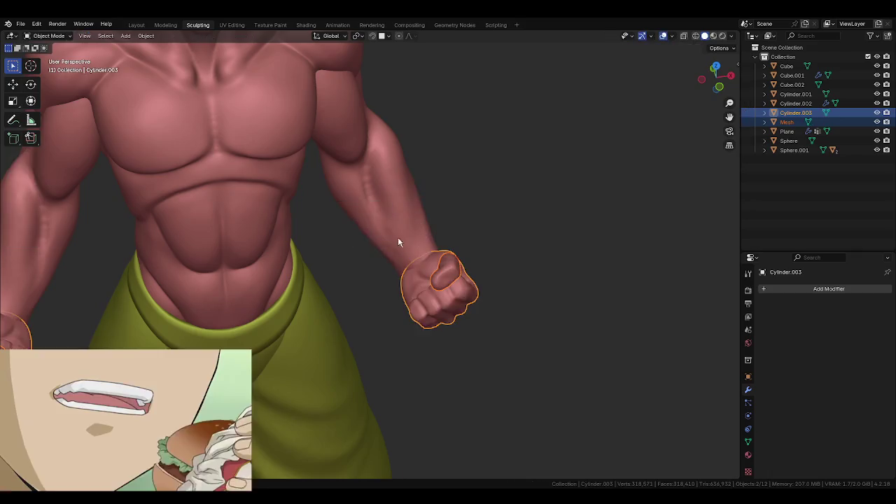
- Resume sculpting the body, resizing the brush from 156 px to 126 px
left_click(392, 239)
key("ctrl+Tab")
left_click(430, 285)
middle_click_drag(430, 284, 459, 275)
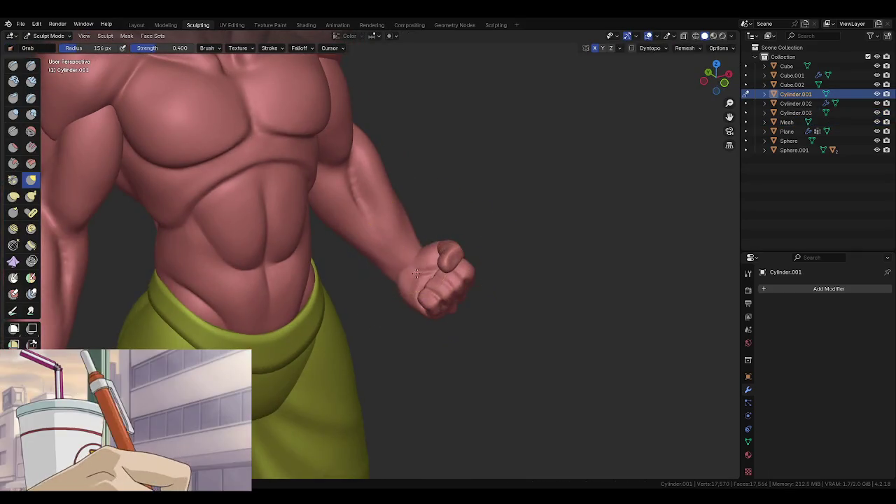
key("f")
left_click(423, 233)
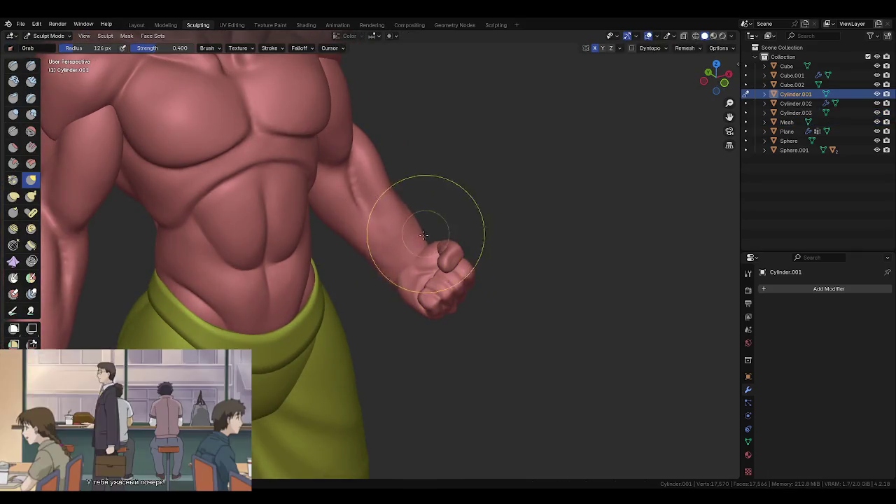
mouse_move(424, 220)
middle_mouse_down()
mouse_move(397, 220)
mouse_move(426, 220)
middle_mouse_up()
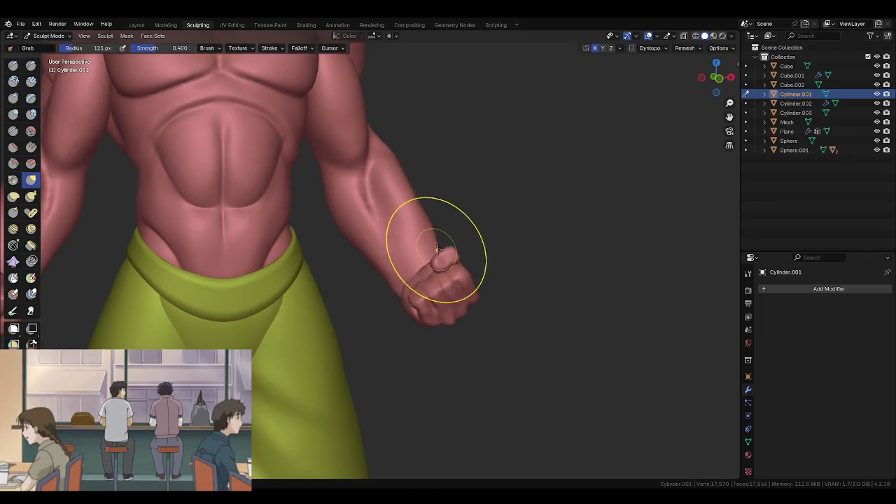
mouse_move(401, 298)
middle_mouse_down()
mouse_move(375, 287)
mouse_move(400, 378)
mouse_move(350, 290)
middle_mouse_up()
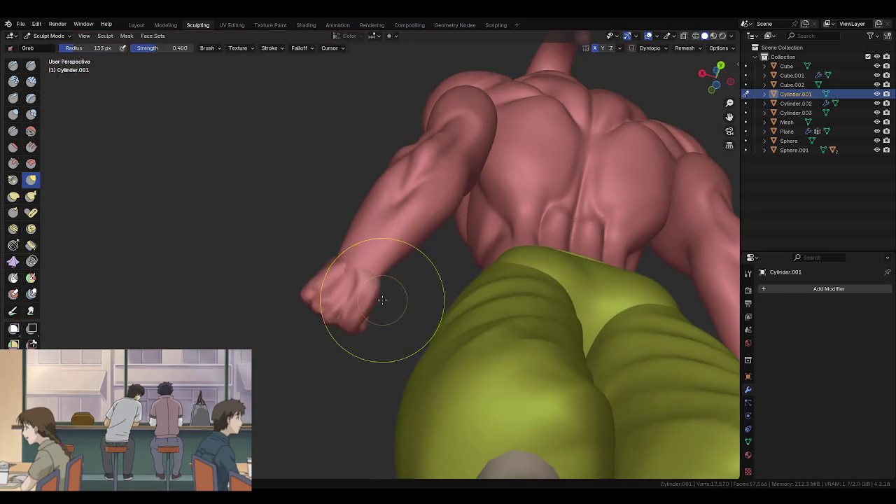
scroll(380, 296, "up", 2)
- Rotate the fist mesh slightly so it sits snugly on the wrist
key("alt+q")
mouse_move(394, 330)
middle_mouse_down()
mouse_move(439, 359)
mouse_move(444, 334)
mouse_move(399, 380)
middle_mouse_up()
scroll(457, 330, "up", 2)
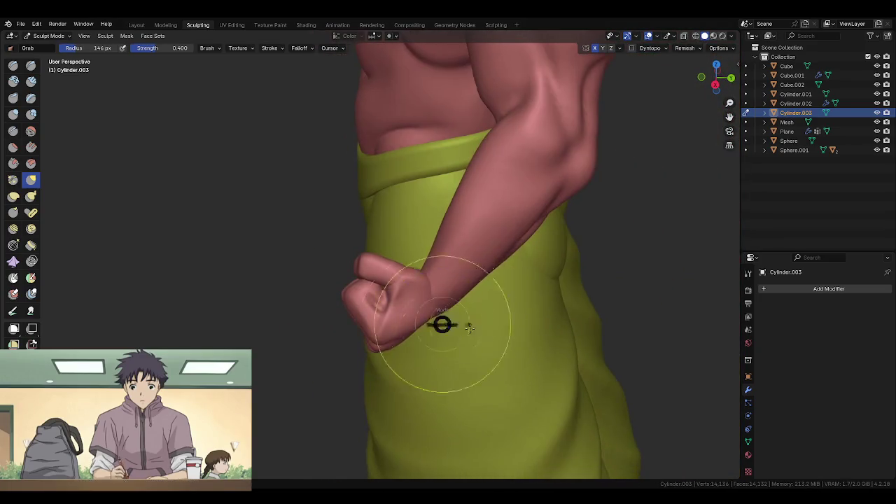
key("Tab")
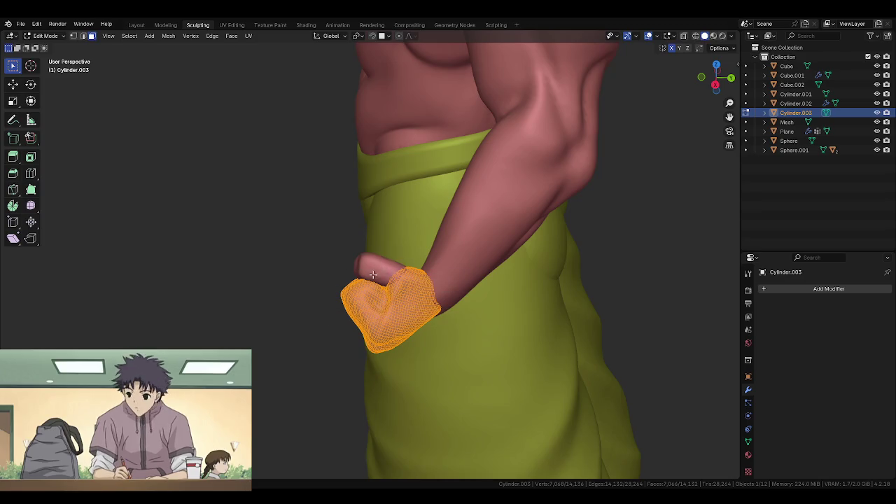
key("Tab")
key("Tab")
mouse_move(486, 298)
middle_mouse_down()
mouse_move(504, 308)
mouse_move(416, 275)
middle_mouse_up()
key("r")
left_click(497, 329)
key("Tab")
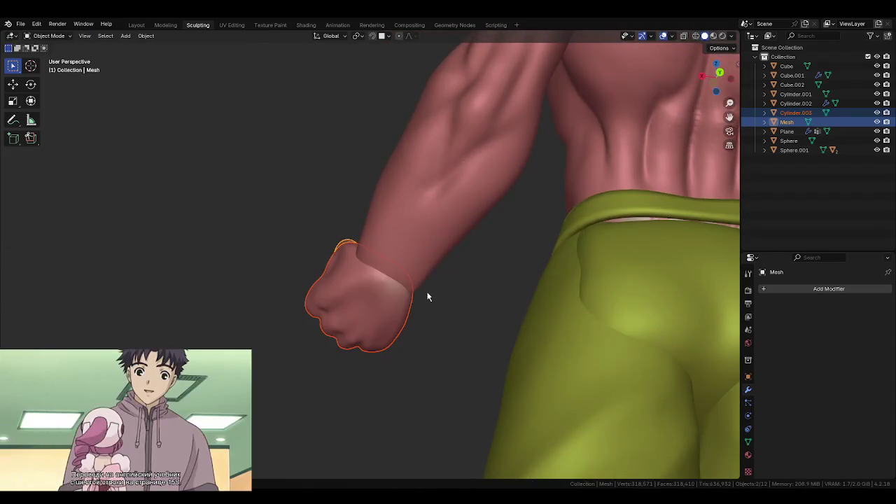
- Select the arm Cylinder.001 and return it to Sculpt Mode
left_click(432, 276)
scroll(428, 304, "up", 3)
scroll(427, 310, "down", 3)
key("ctrl+Tab")
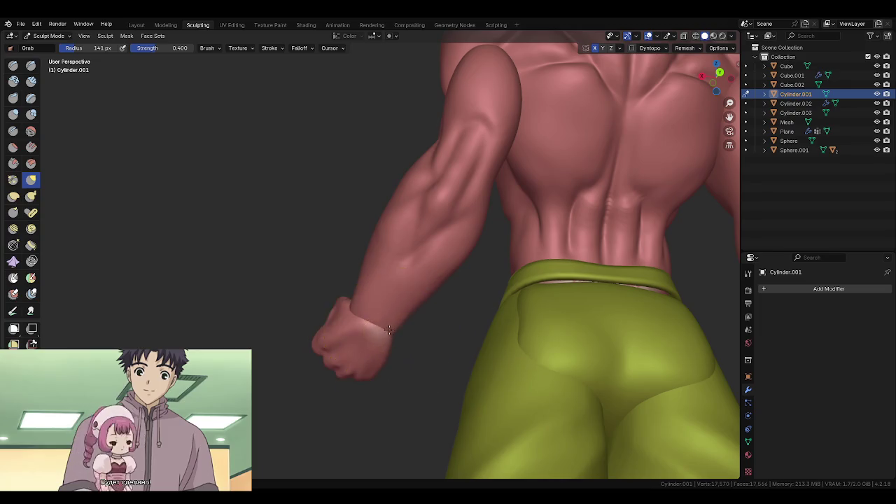
- Switch to Object Mode and save the sculpt as majinbuu1.blend
mouse_move(425, 296)
middle_mouse_down()
mouse_move(413, 383)
mouse_move(360, 330)
mouse_move(432, 305)
mouse_move(436, 285)
mouse_move(430, 296)
mouse_move(444, 303)
middle_mouse_up()
scroll(440, 316, "up", 2)
key("ctrl+Tab")
left_click(388, 306)
scroll(434, 210, "down", 5)
middle_click_drag(434, 191, 484, 286)
mouse_move(481, 340)
middle_mouse_down()
mouse_move(426, 326)
mouse_move(424, 255)
mouse_move(429, 283)
middle_mouse_up()
key("ctrl+s")
- Back in Sculpt Mode, pull the right forearm into a tapered contour and shrink the brush
scroll(424, 255, "up", 4)
key("ctrl+Tab")
left_click(427, 294)
scroll(428, 294, "up", 3)
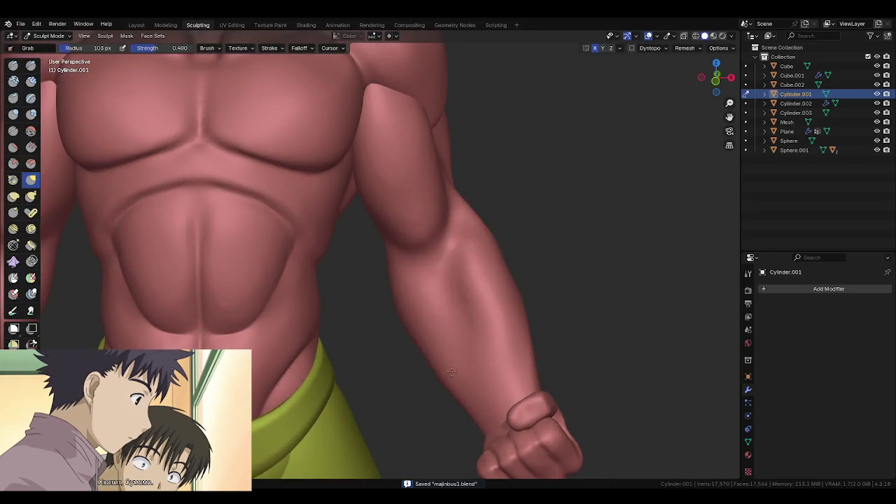
left_click_drag(485, 280, 482, 247)
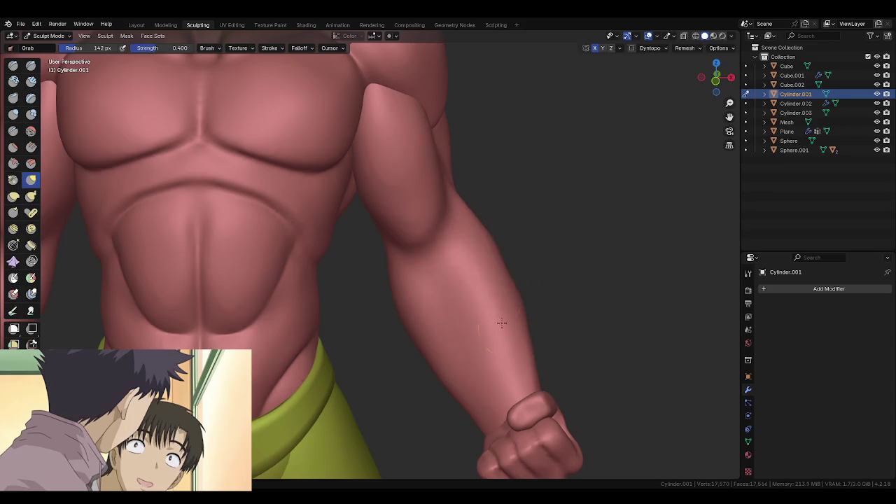
mouse_move(501, 273)
middle_mouse_down()
mouse_move(464, 296)
mouse_move(492, 258)
mouse_move(495, 303)
mouse_move(499, 258)
middle_mouse_up()
key("f")
left_click(456, 315)
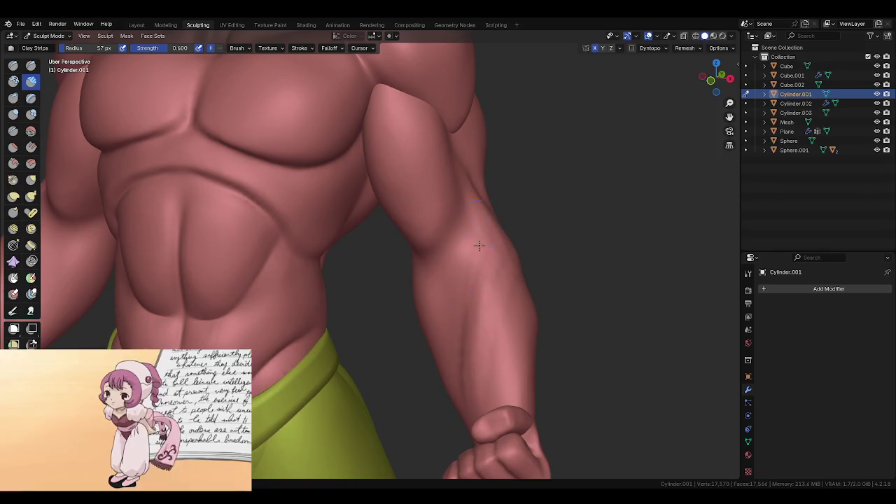
- Carve tendon lines along the forearm with the Draw Sharp brush at radius 57
middle_click_drag(510, 258, 466, 279)
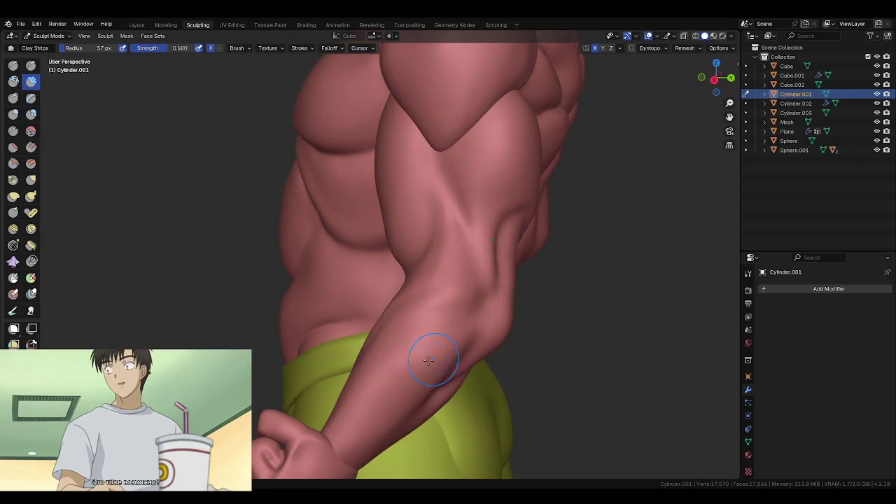
middle_click_drag(428, 360, 459, 285)
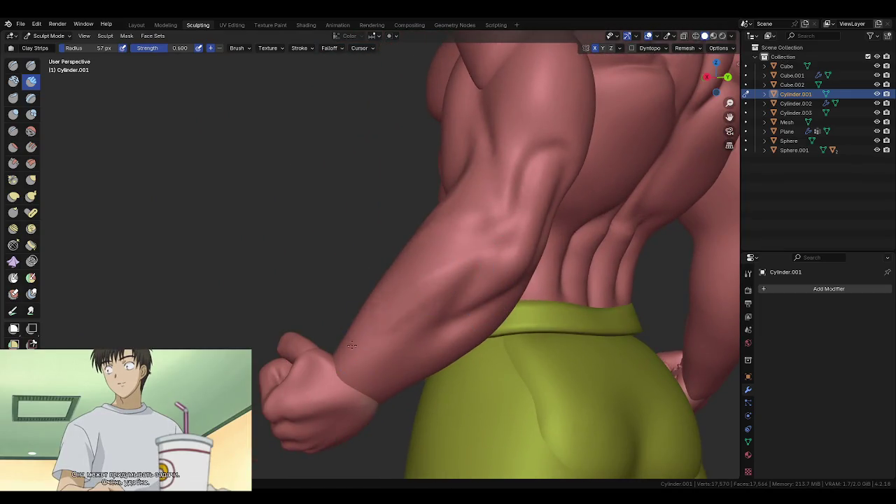
middle_click_drag(332, 357, 455, 326)
mouse_move(435, 386)
middle_mouse_down()
mouse_move(490, 369)
mouse_move(464, 306)
mouse_move(477, 283)
middle_mouse_up()
key("shift+x")
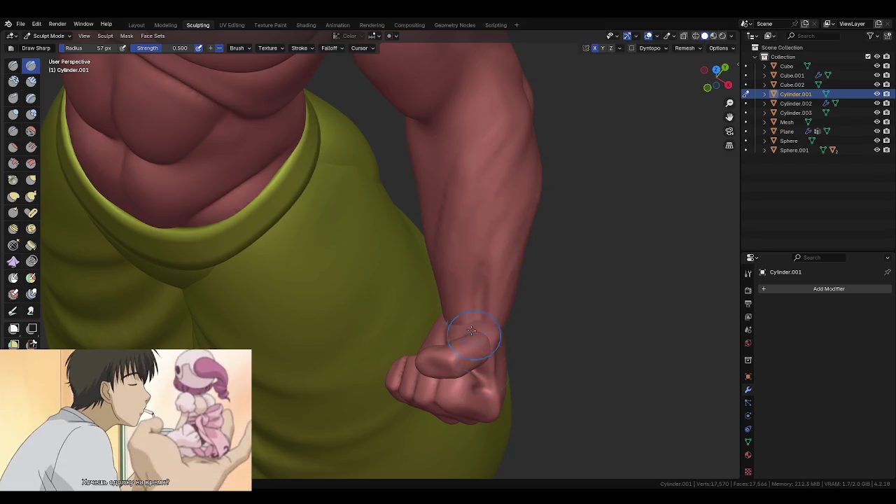
middle_click_drag(486, 341, 413, 339)
mouse_move(360, 350)
middle_mouse_down()
mouse_move(368, 380)
mouse_move(413, 309)
middle_mouse_up()
key("f")
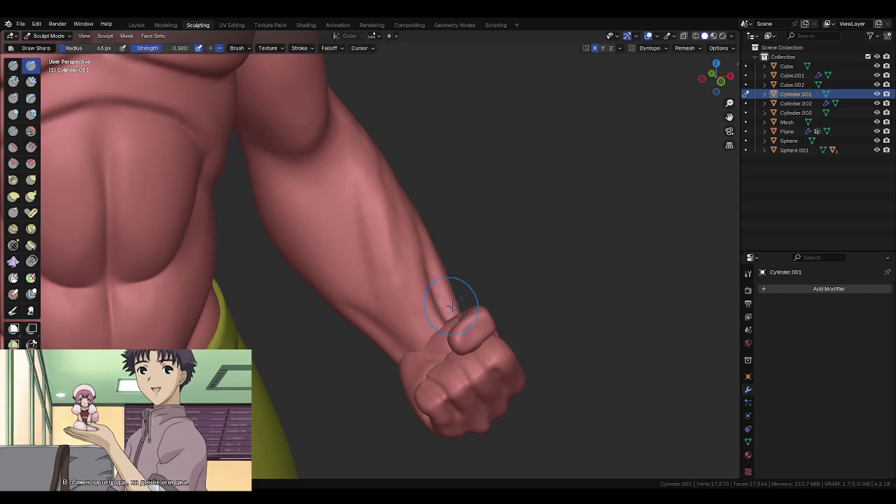
key("f")
left_click(475, 327)
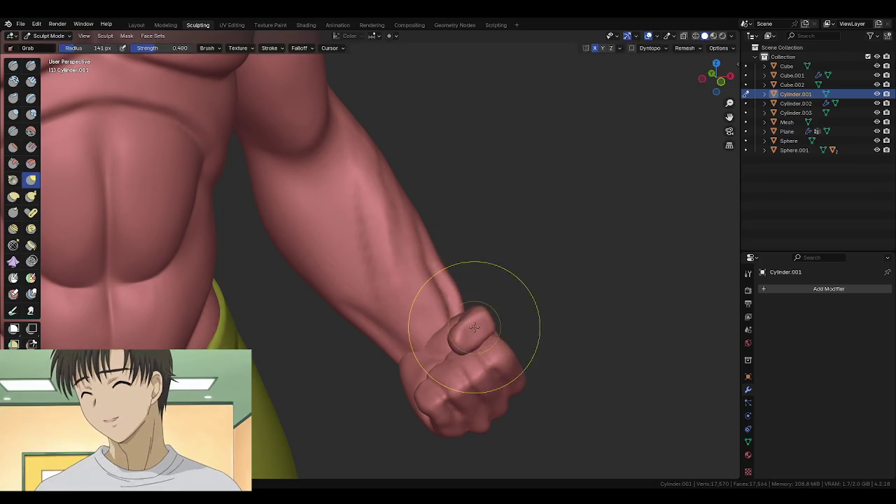
- Set the Grab brush to 109 px and refine its size while orbiting around the fist
left_click(445, 295)
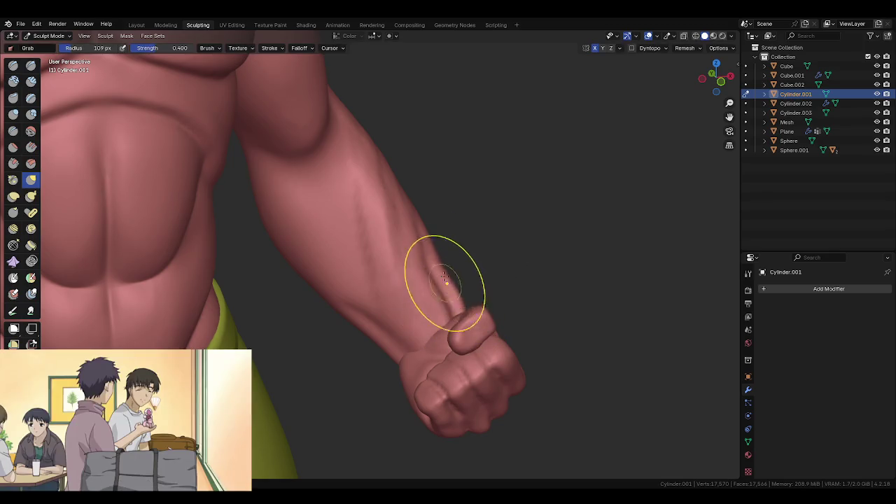
middle_click_drag(436, 268, 450, 322)
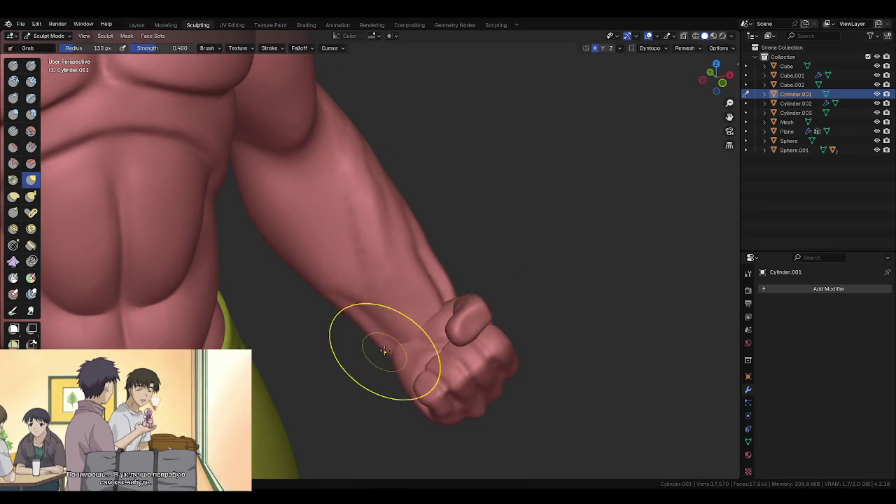
middle_click_drag(388, 342, 436, 310)
key("f")
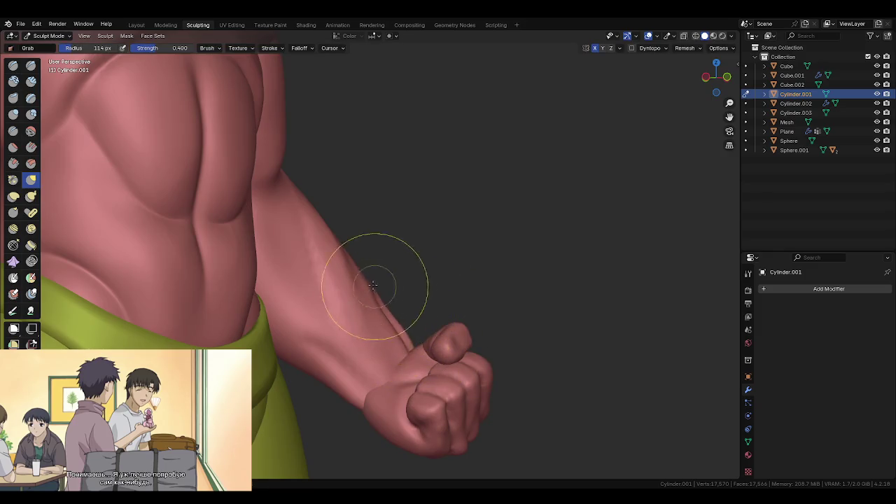
scroll(397, 361, "down", 3)
mouse_move(420, 344)
middle_mouse_down()
mouse_move(472, 314)
mouse_move(516, 327)
middle_mouse_up()
key("f")
mouse_move(445, 351)
middle_mouse_down()
mouse_move(434, 336)
mouse_move(460, 330)
middle_mouse_up()
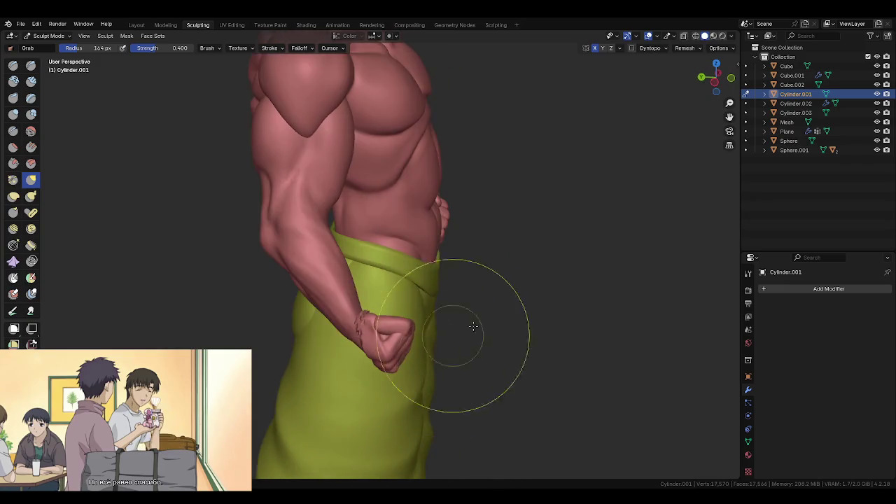
right_click(490, 301)
key("Escape")
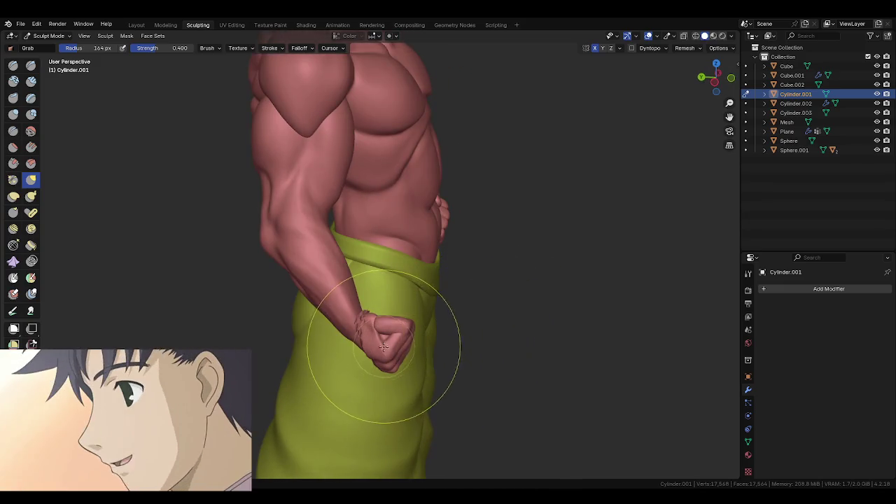
- Switch sculpting between the fist and pants meshes, setting the brush to 90 px
key("alt+q")
key("q")
key("Escape")
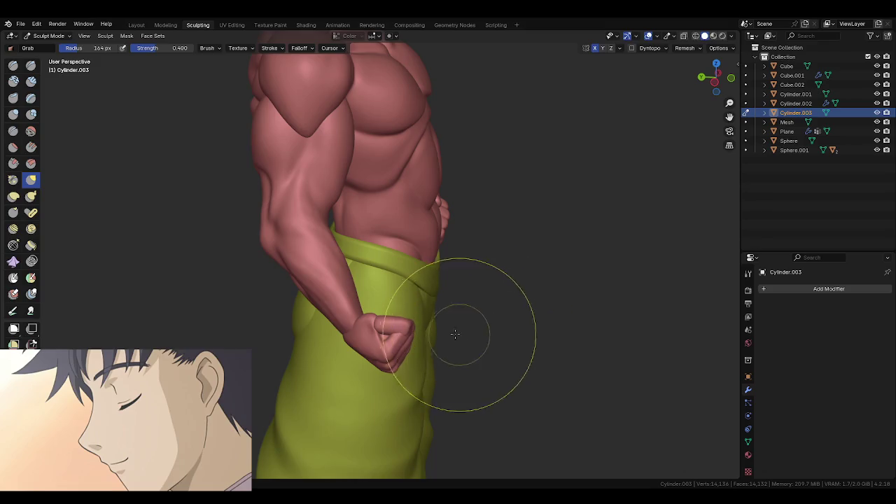
key("f")
left_click(434, 329)
key("alt+q")
key("q")
key("Escape")
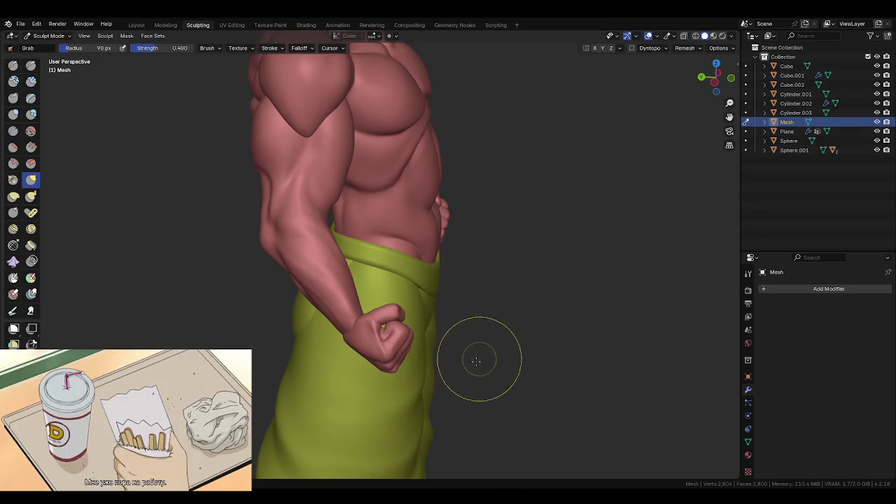
- Switch back to the arm and pull the forearm surface up and outward toward the fist
middle_click_drag(476, 357, 411, 352)
scroll(458, 345, "down", 5)
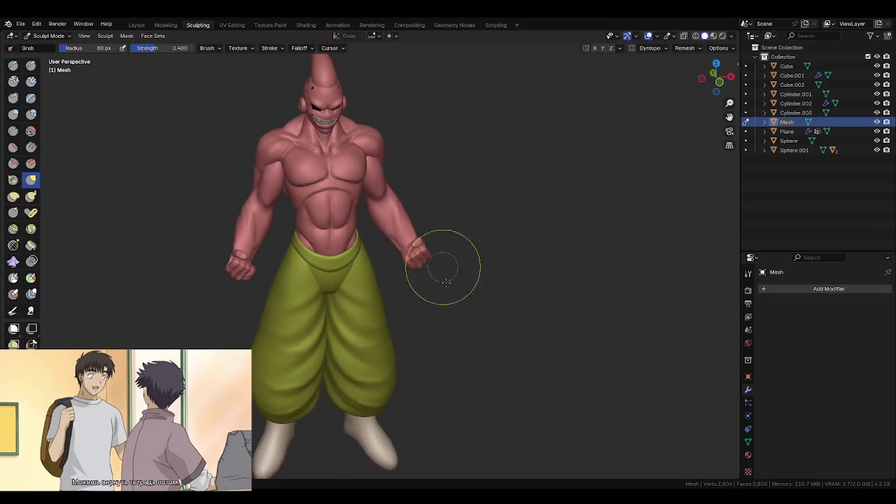
mouse_move(443, 260)
middle_mouse_down()
mouse_move(422, 326)
mouse_move(440, 377)
mouse_move(461, 388)
mouse_move(444, 406)
middle_mouse_up()
scroll(441, 408, "up", 4)
mouse_move(442, 338)
middle_mouse_down()
mouse_move(430, 320)
mouse_move(470, 349)
middle_mouse_up()
key("alt+q")
left_click_drag(485, 306, 501, 288)
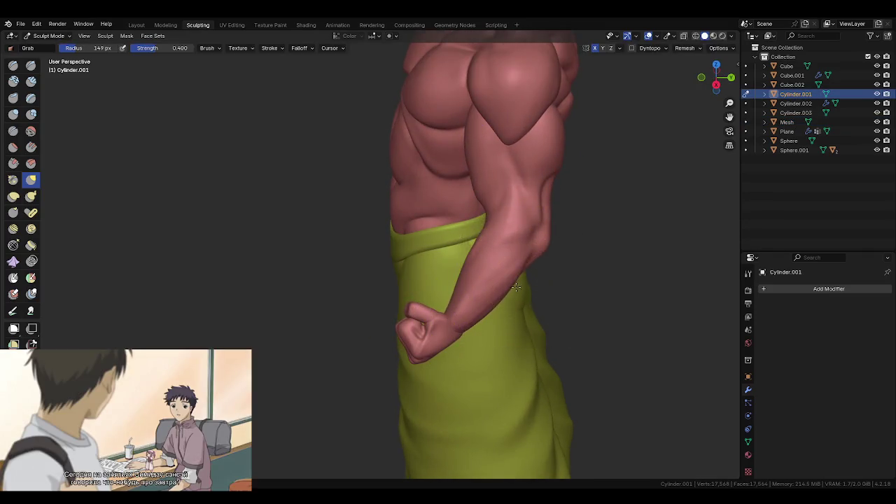
- Shrink the brush to 93 px and review the torso, forearm and both fists
mouse_move(506, 297)
middle_mouse_down()
mouse_move(488, 294)
mouse_move(562, 282)
mouse_move(394, 243)
mouse_move(537, 259)
middle_mouse_up()
key("f")
left_click(504, 301)
scroll(562, 282, "up", 3)
scroll(458, 290, "up", 3)
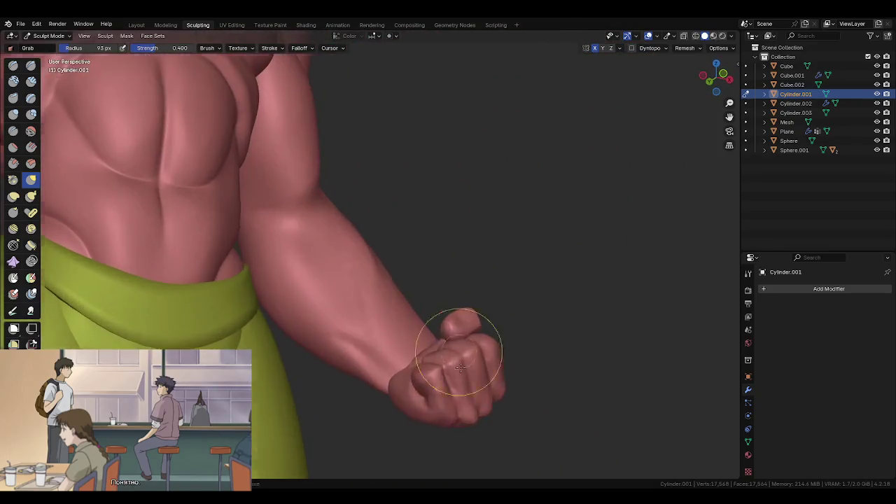
scroll(440, 334, "up", 3)
scroll(419, 293, "down", 3)
mouse_move(419, 292)
middle_mouse_down()
mouse_move(429, 410)
mouse_move(486, 427)
middle_mouse_up()
mouse_move(460, 180)
middle_mouse_down()
mouse_move(516, 310)
mouse_move(534, 266)
mouse_move(413, 273)
mouse_move(464, 200)
mouse_move(508, 320)
mouse_move(465, 322)
mouse_move(425, 368)
middle_mouse_up()
scroll(413, 273, "down", 5)
- Return to Object Mode, deselect the arm, and save majinbuu1.blend
key("ctrl+Tab")
left_click(456, 324)
scroll(454, 326, "up", 2)
key("ctrl+s")
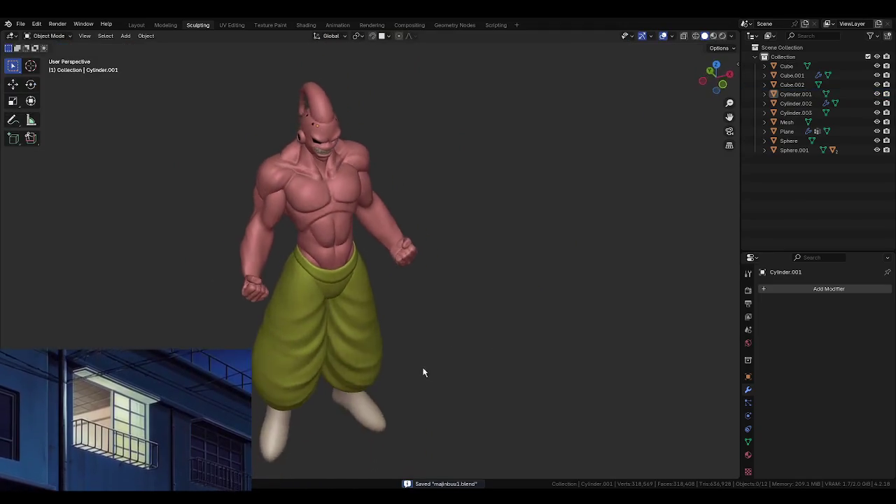
- Reshape the second fist with Grab so it meets its forearm, with a brush of about 105 px
scroll(425, 368, "up", 3)
mouse_move(473, 444)
middle_mouse_down()
mouse_move(426, 310)
mouse_move(415, 376)
mouse_move(446, 416)
middle_mouse_up()
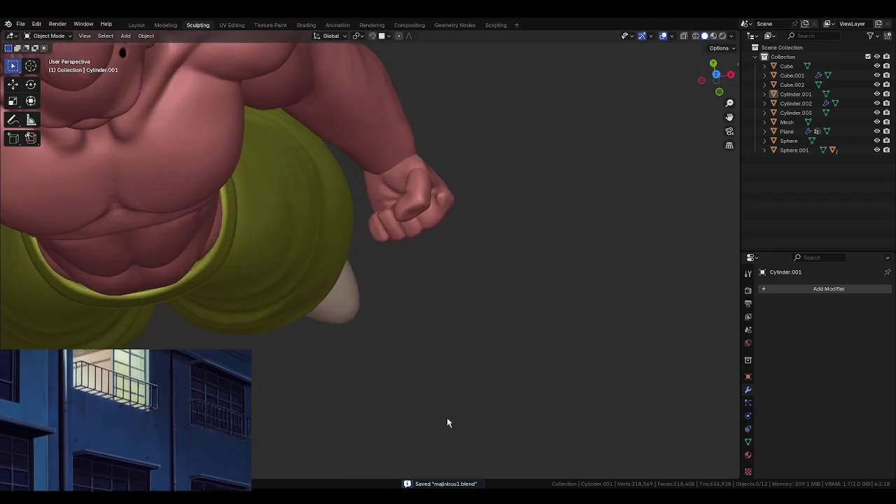
scroll(436, 348, "up", 3)
mouse_move(436, 348)
middle_mouse_down()
mouse_move(359, 301)
mouse_move(408, 275)
mouse_move(453, 346)
mouse_move(483, 335)
middle_mouse_up()
left_click(483, 335)
key("ctrl+Tab")
left_click(489, 327)
left_click(489, 327)
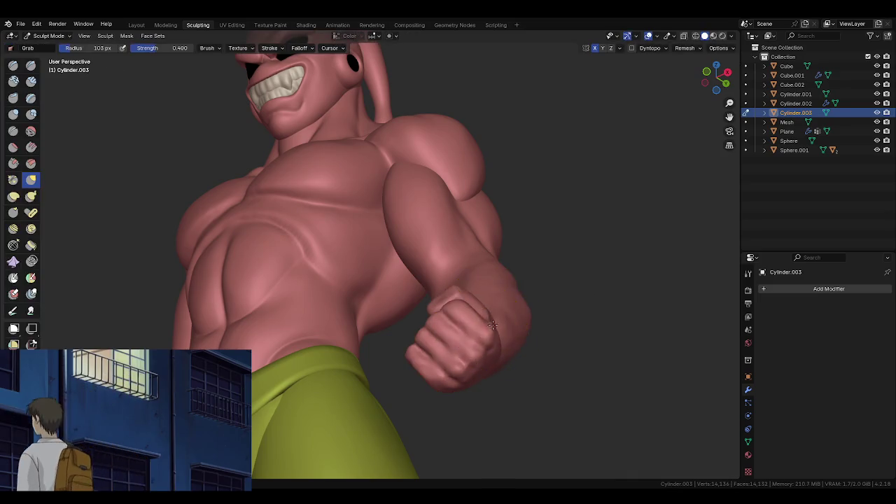
left_click_drag(489, 327, 475, 354)
middle_click_drag(440, 383, 474, 416)
key("f")
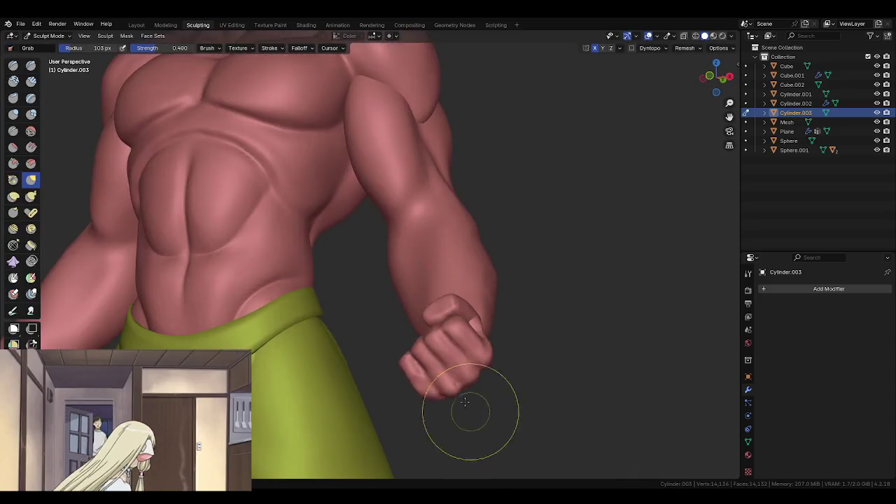
left_click(437, 398)
key("f")
left_click(428, 361)
mouse_move(455, 385)
middle_mouse_down()
mouse_move(430, 360)
mouse_move(400, 363)
middle_mouse_up()
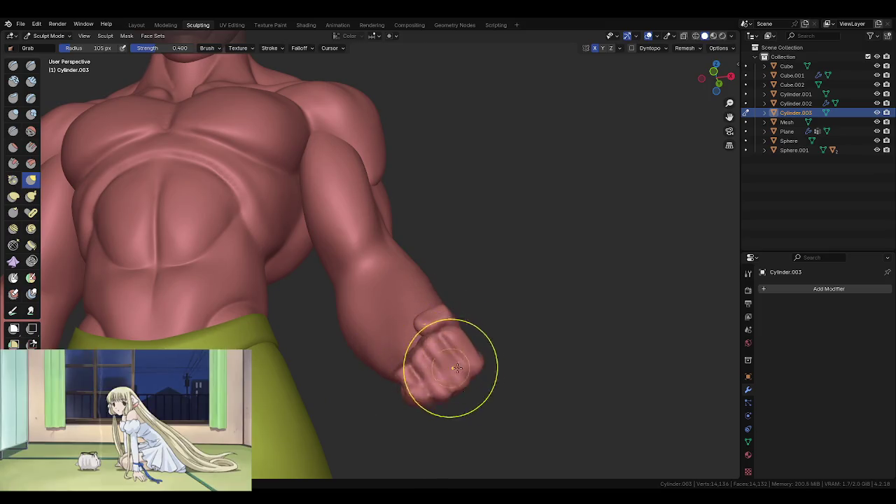
- Return to Object Mode and save the file as majinbuu1.blend
key("ctrl+Tab")
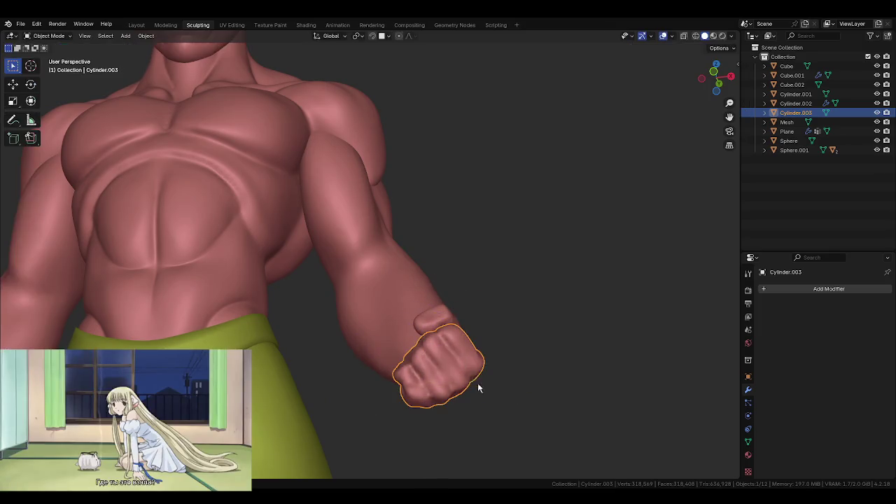
scroll(478, 381, "down", 5)
scroll(449, 316, "up", 2)
key("ctrl+s")
scroll(455, 363, "down", 2)
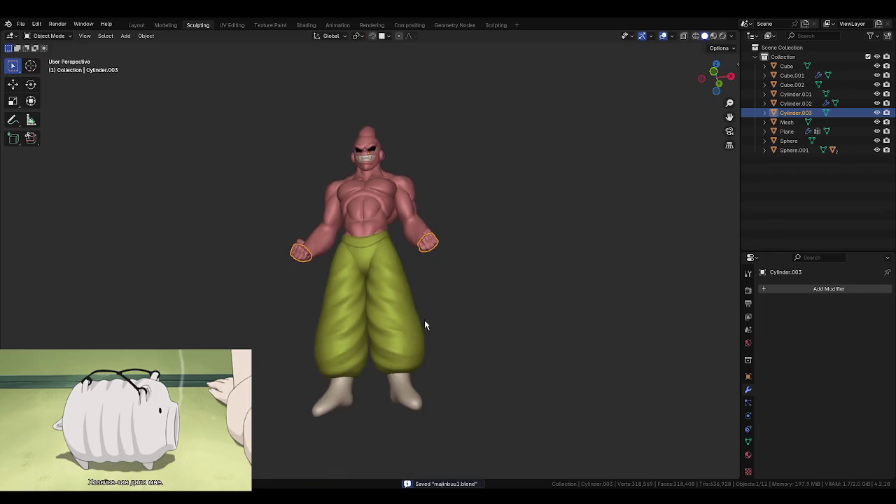
- Put the pants object into Sculpt Mode and set viewport lighting to Flat
left_click(426, 322)
mouse_move(457, 374)
middle_mouse_down()
mouse_move(478, 367)
mouse_move(671, 418)
mouse_move(509, 362)
mouse_move(574, 359)
mouse_move(469, 311)
middle_mouse_up()
middle_click_drag(516, 327, 483, 315)
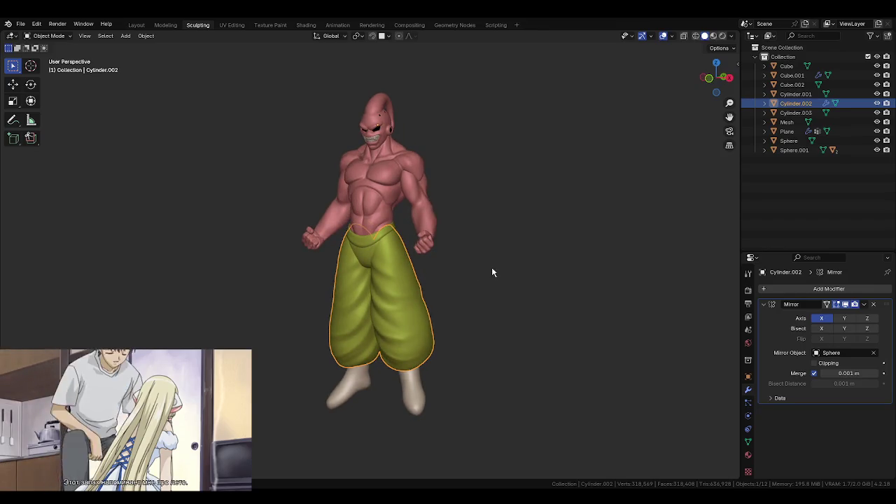
key("ctrl+Tab")
left_click(482, 343)
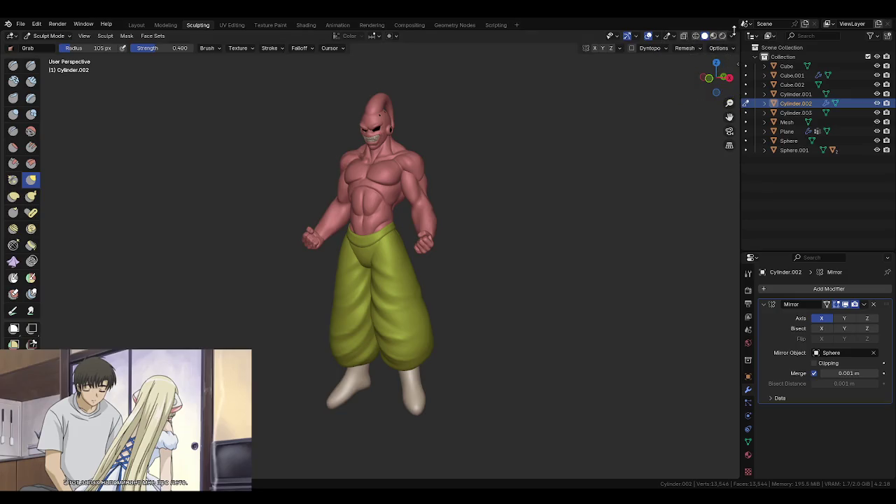
left_click(732, 36)
left_click(755, 82)
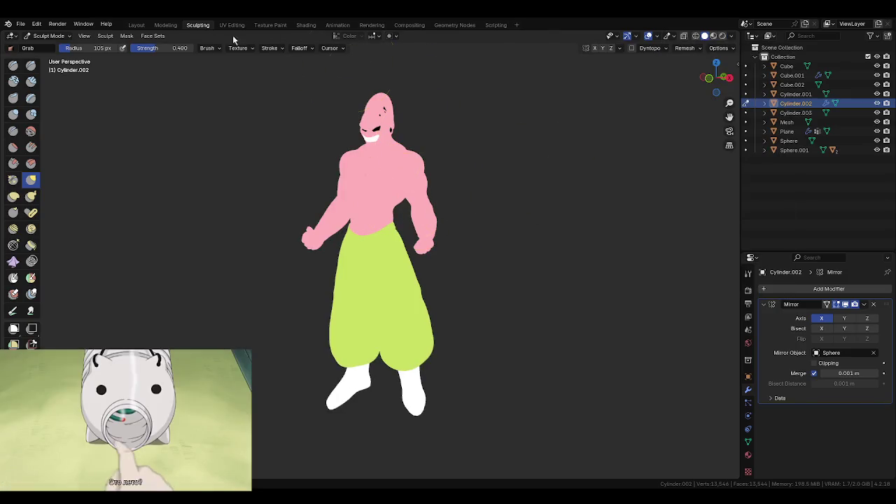
- Choose the Paint tool, sample the body's pink, and paint the white foot pink
left_click(13, 311)
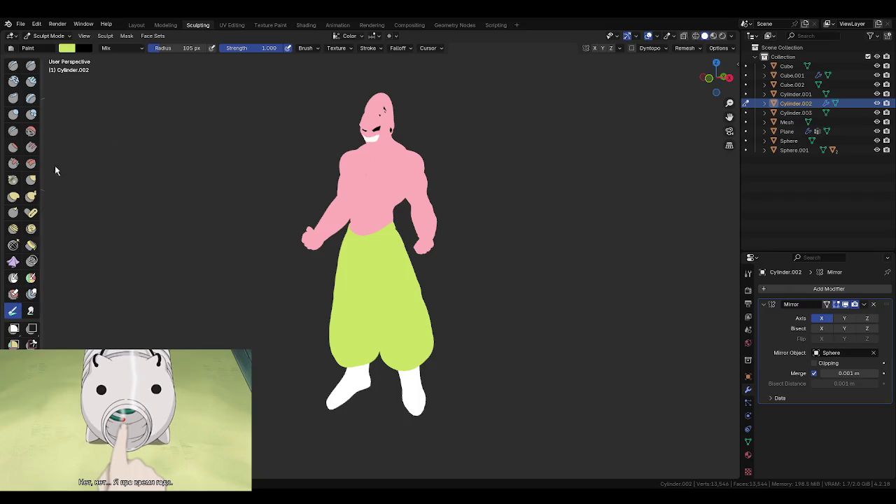
left_click(67, 47)
left_click(152, 163)
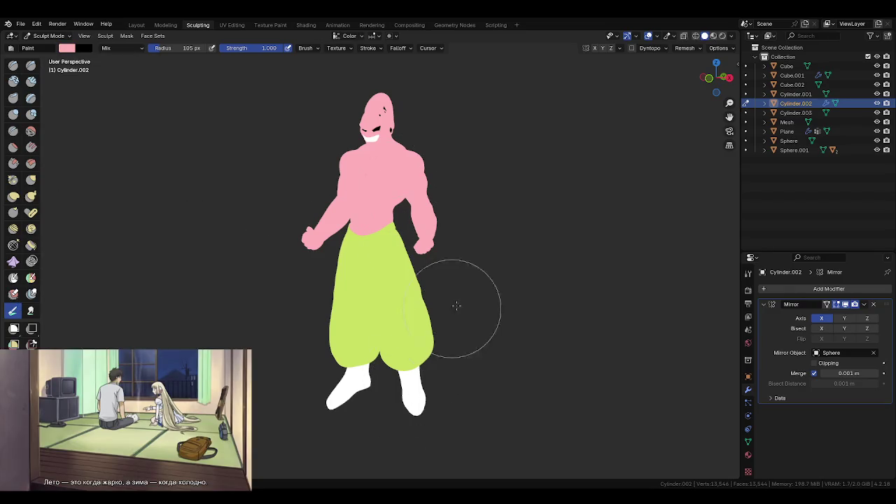
key("alt+q")
left_click_drag(421, 331, 417, 288)
- Check the painted feet from several views, ending with the pants as the active object
middle_click_drag(425, 344, 365, 266)
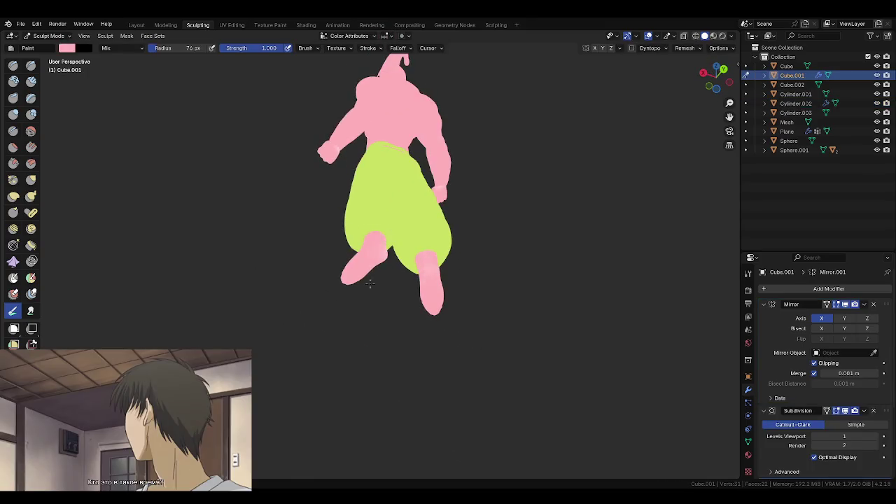
middle_click_drag(372, 297, 441, 414)
scroll(432, 374, "up", 3)
key("alt+q")
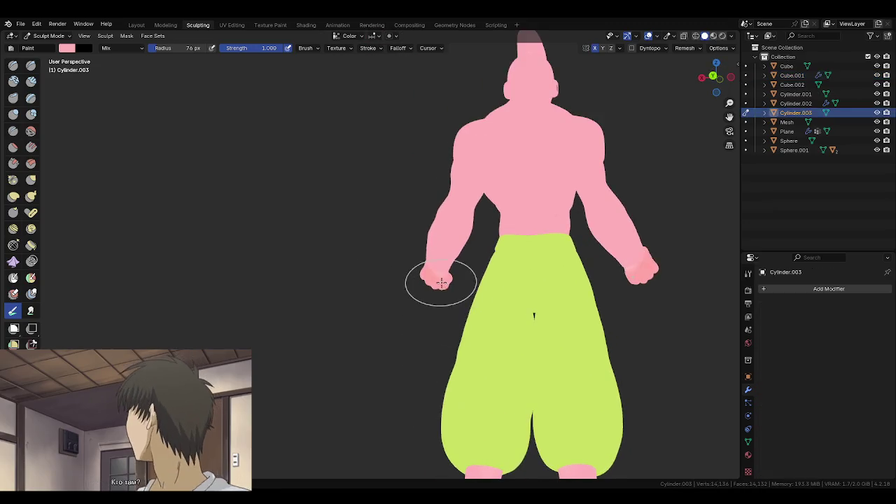
mouse_move(455, 376)
middle_mouse_down("shift")
mouse_move(383, 327)
mouse_move(406, 334)
mouse_move(392, 245)
mouse_move(401, 319)
middle_mouse_up("shift")
key("alt+q")
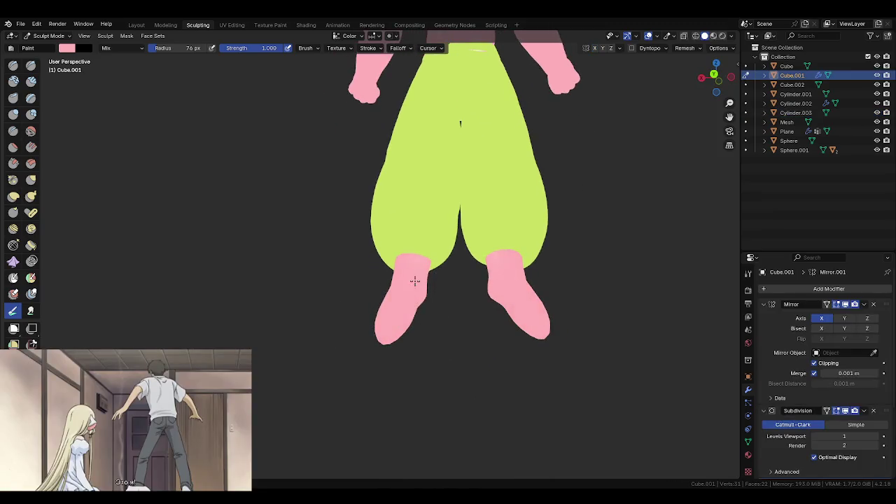
middle_click_drag(390, 312, 480, 313)
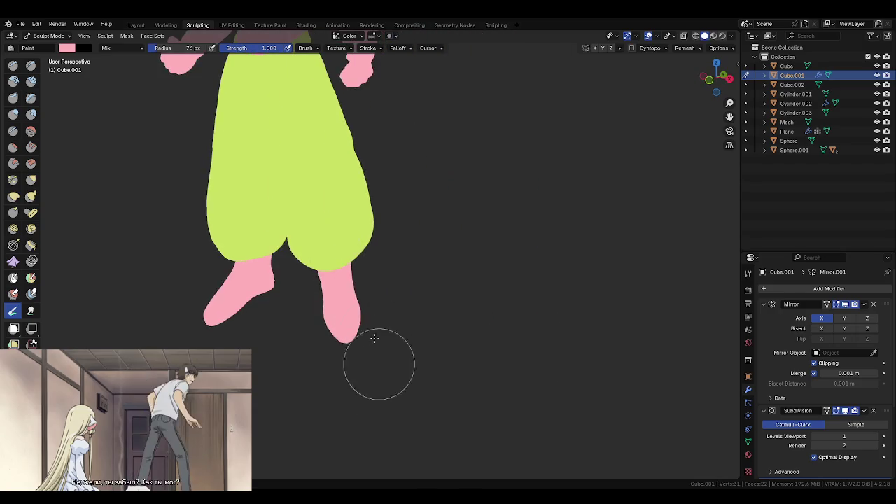
middle_click_drag(374, 338, 440, 416)
scroll(416, 276, "up", 1)
scroll(441, 294, "up", 2)
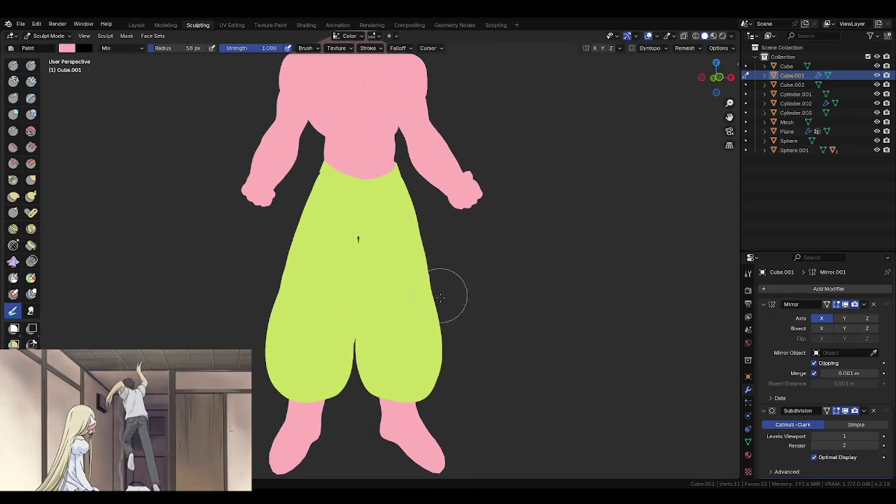
scroll(427, 288, "down", 3)
key("alt+q")
- Reduce the Paint brush radius to 46 px with the [ key
key("bracketleft")
key("bracketleft")
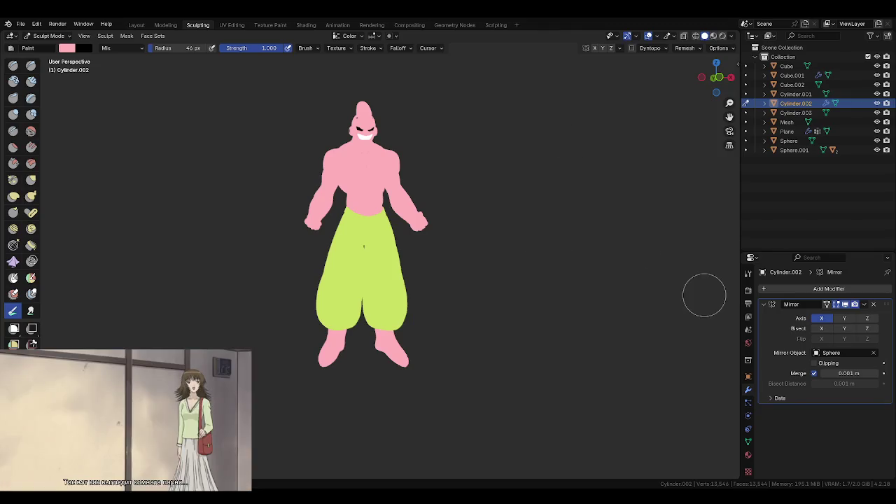
- Set the brush colour to purple 8773B0
left_click(70, 49)
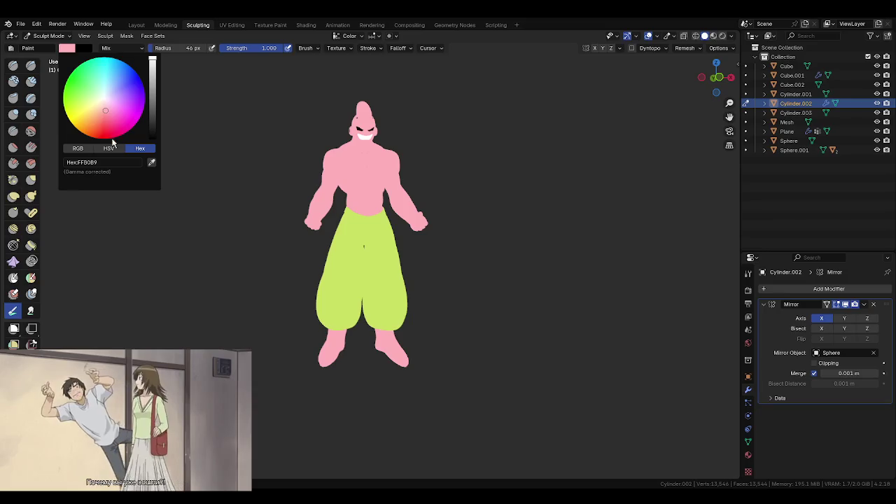
left_click(110, 161)
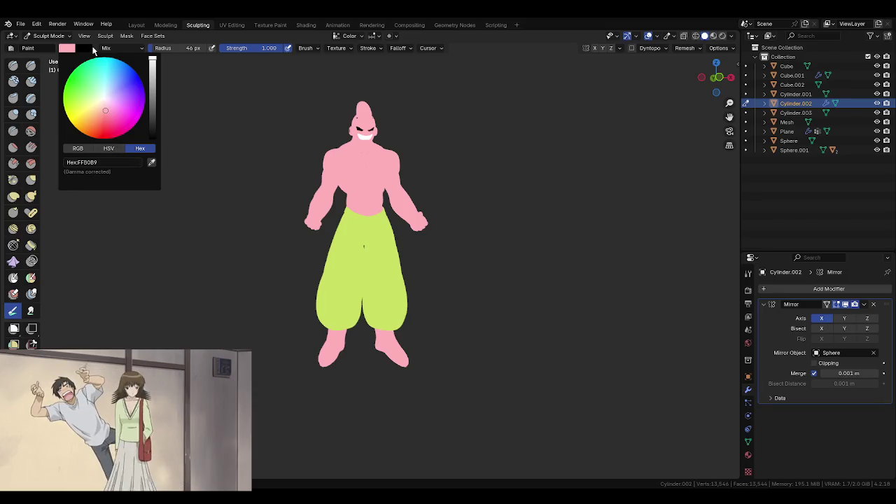
left_click(85, 48)
left_click(67, 47)
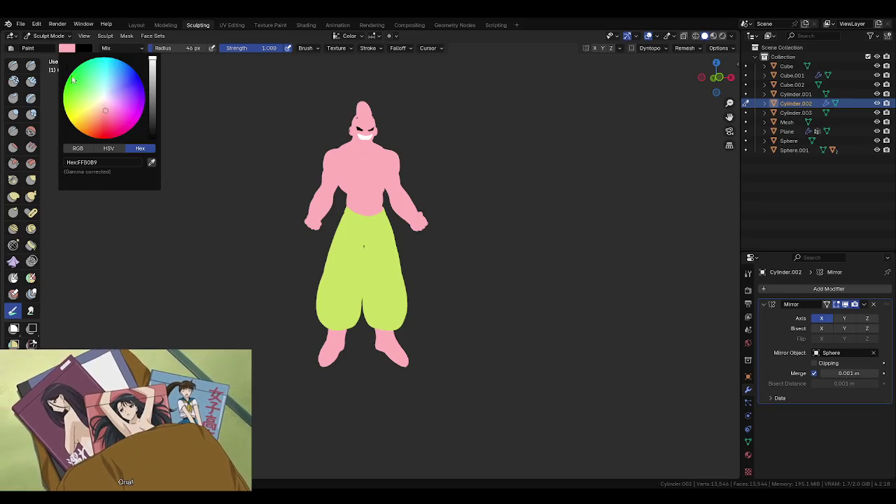
type("8773B0")
key("Return")
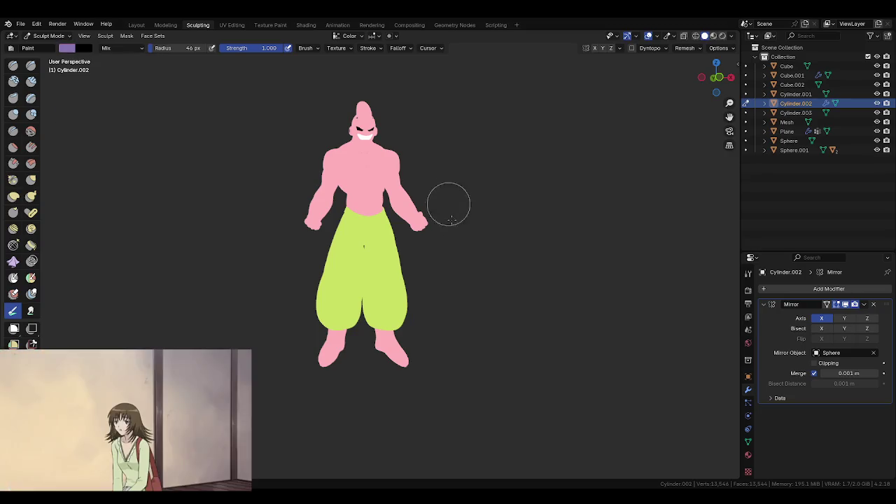
- Halve the brush radius to 23 px and turn the view slightly
key("f")
left_click(440, 304)
middle_click_drag(440, 303, 403, 310)
scroll(448, 306, "up", 2)
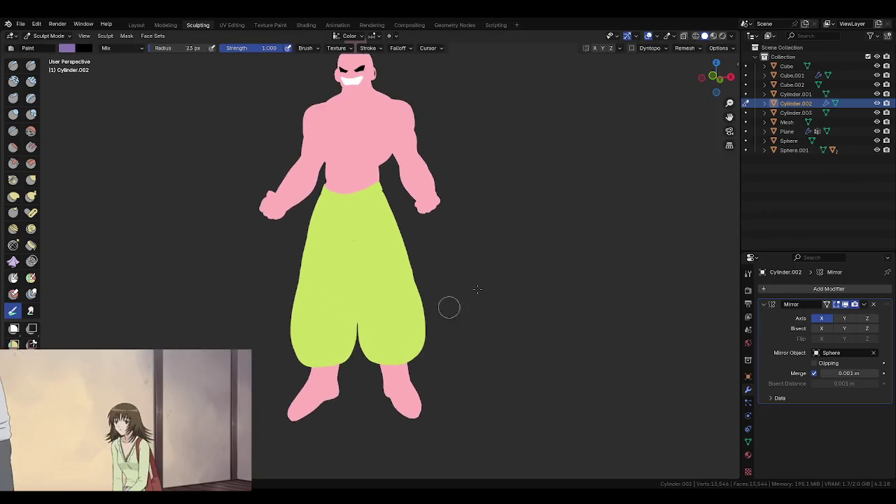
- Switch viewport lighting to MatCap and enlarge the brush radius to 31 px
left_click(732, 36)
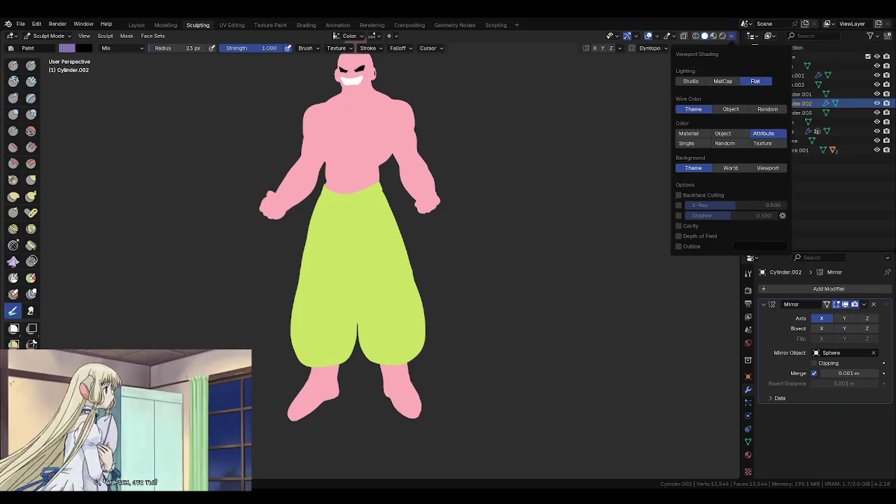
left_click(732, 35)
left_click(724, 80)
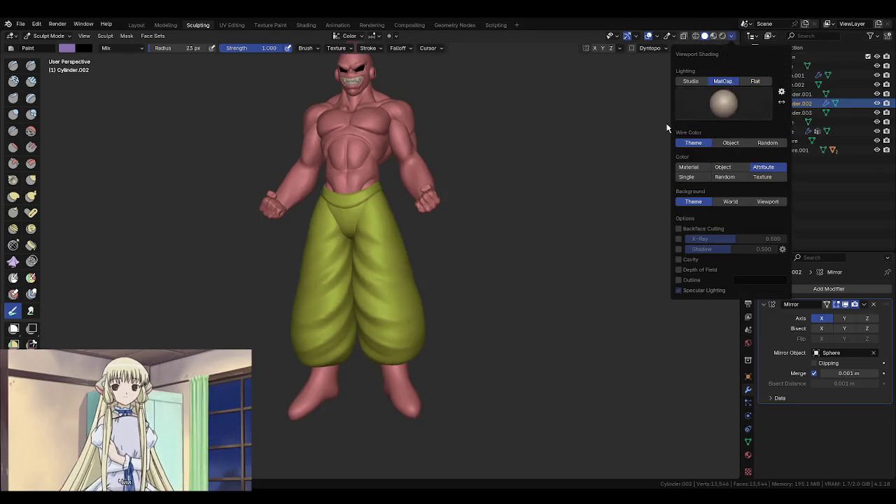
key("f")
left_click(405, 306)
scroll(406, 306, "up", 2)
scroll(406, 297, "up", 2)
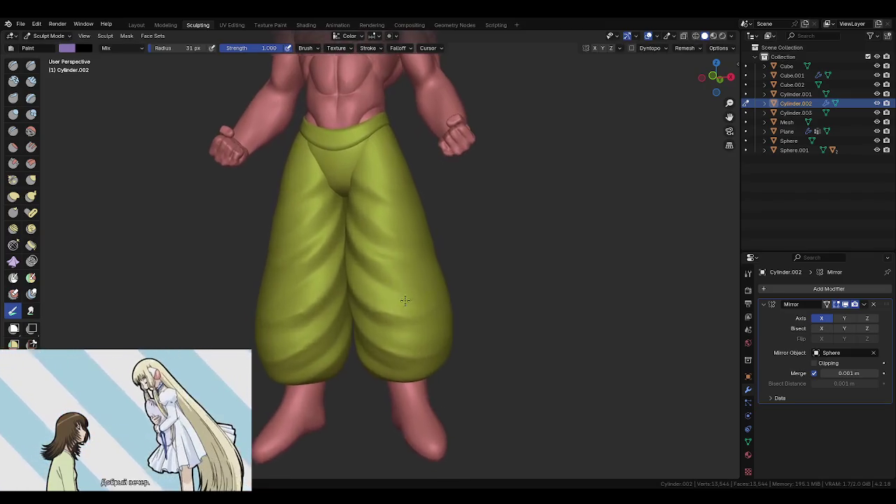
scroll(410, 280, "up", 1)
scroll(416, 344, "down", 2)
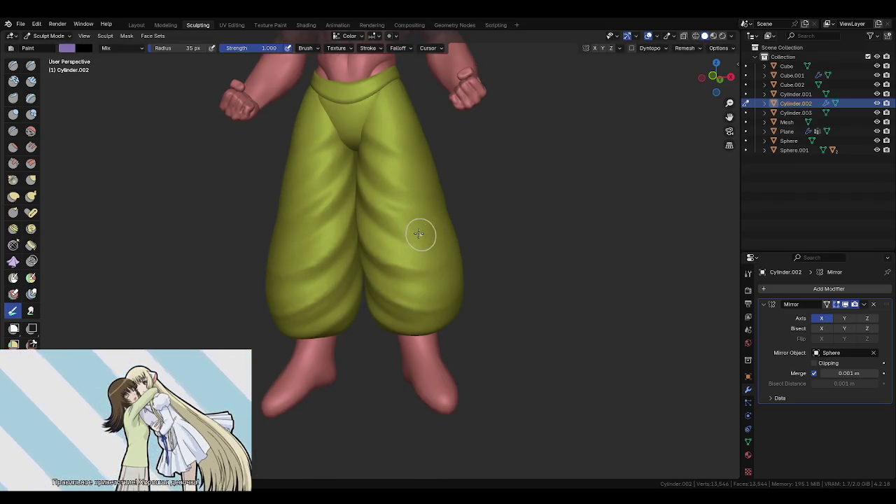
scroll(414, 241, "up", 3)
- Paint adjoining purple blotches on the right pant leg and enlarge the patch
mouse_move(413, 238)
left_mouse_down()
mouse_move(410, 210)
mouse_move(412, 245)
left_mouse_up()
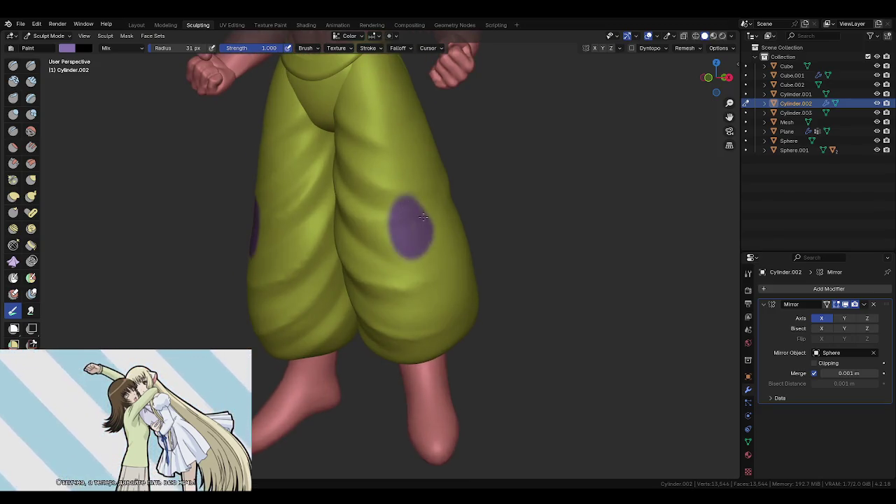
middle_click_drag(413, 245, 400, 272)
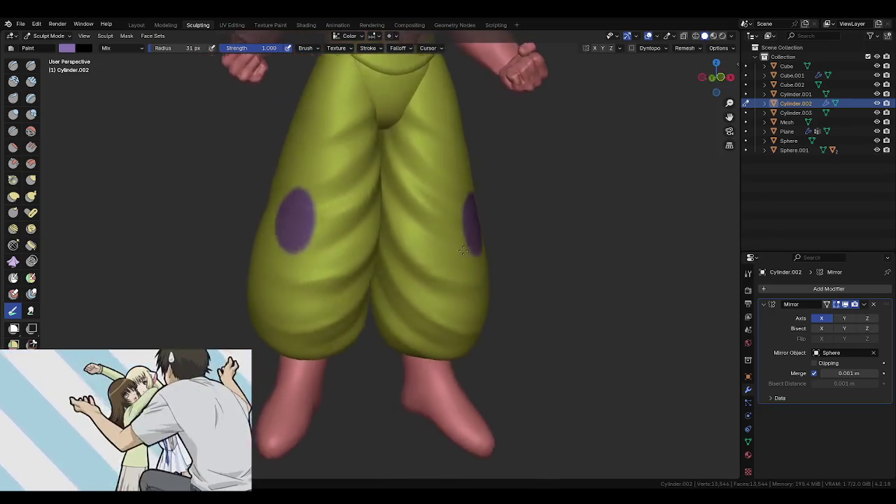
mouse_move(400, 272)
left_mouse_down()
mouse_move(382, 273)
mouse_move(396, 274)
left_mouse_up()
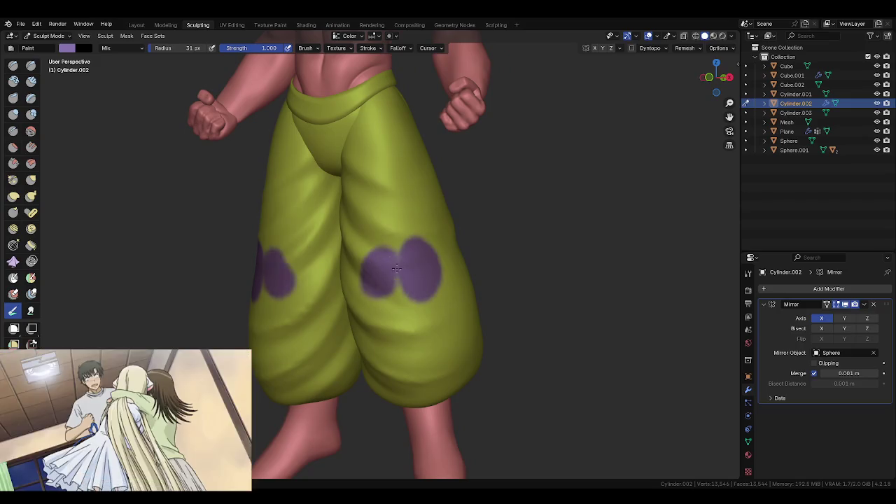
mouse_move(398, 322)
middle_mouse_down()
mouse_move(423, 265)
mouse_move(383, 225)
middle_mouse_up()
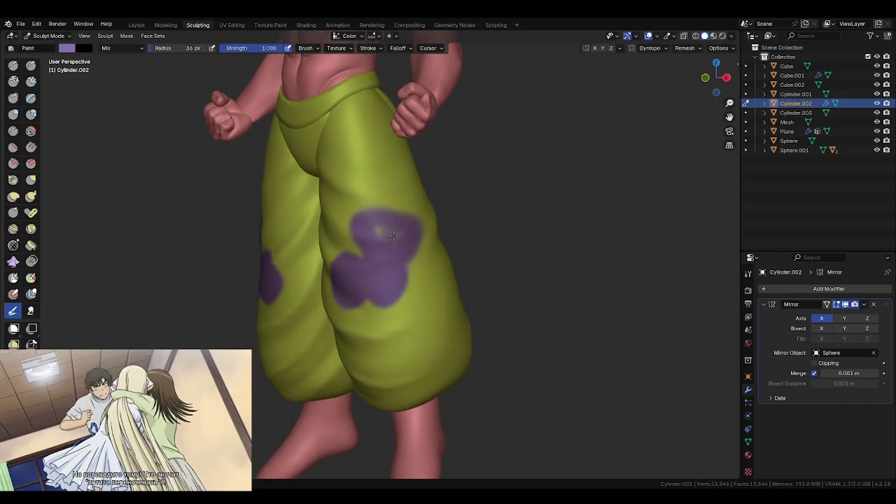
middle_click_drag(381, 227, 370, 215)
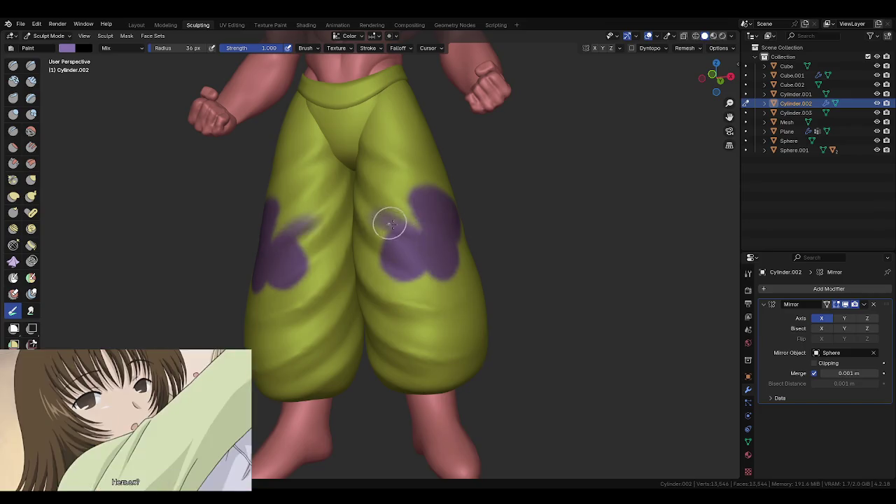
left_click_drag(378, 253, 385, 277)
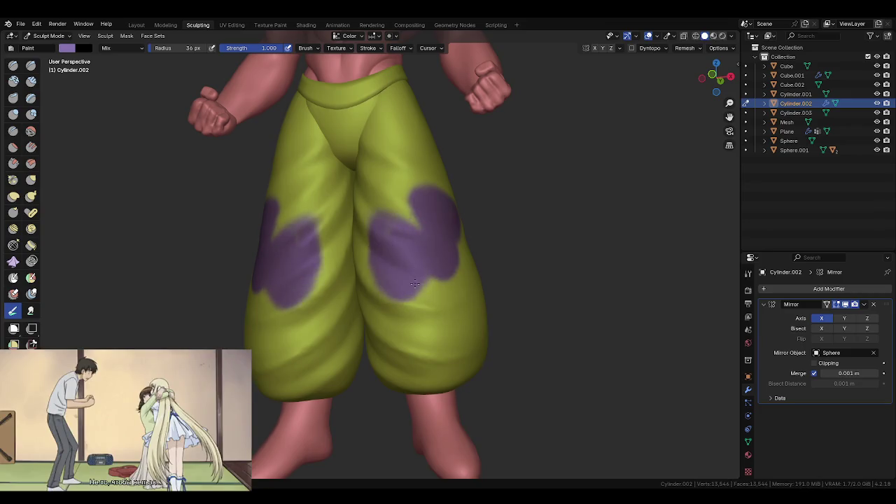
middle_click_drag(440, 303, 397, 249)
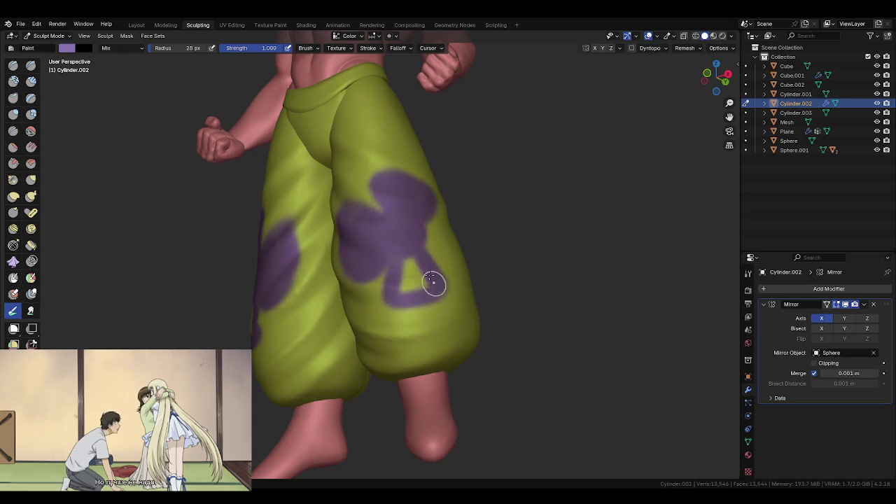
mouse_move(405, 283)
middle_mouse_down()
mouse_move(420, 259)
mouse_move(428, 303)
mouse_move(385, 273)
mouse_move(350, 273)
middle_mouse_up()
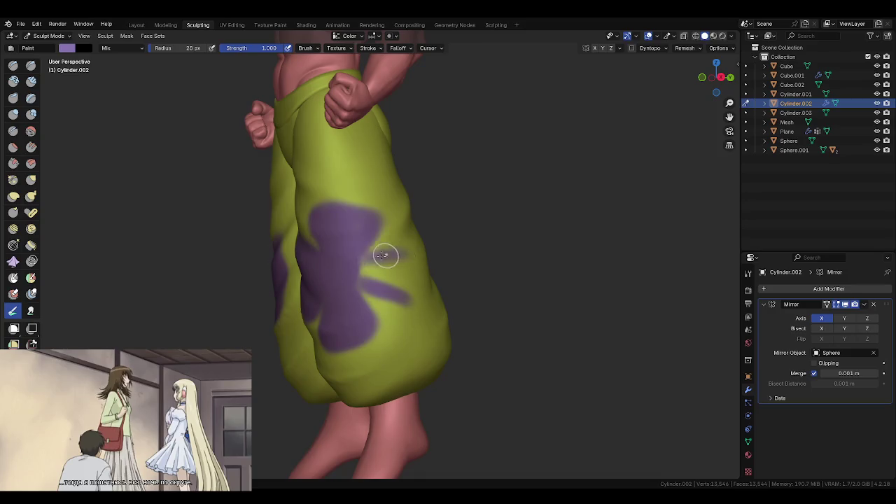
left_click_drag(408, 312, 359, 268)
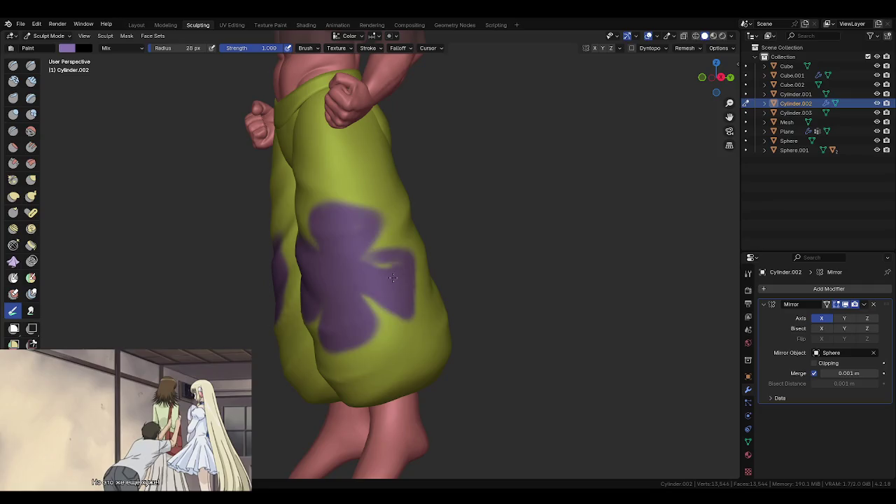
mouse_move(377, 258)
middle_mouse_down()
mouse_move(434, 329)
mouse_move(464, 302)
middle_mouse_up()
- Zoom in on the torso and paint a purple stroke down the upper thigh
scroll(476, 388, "down", 3)
scroll(441, 306, "down", 2)
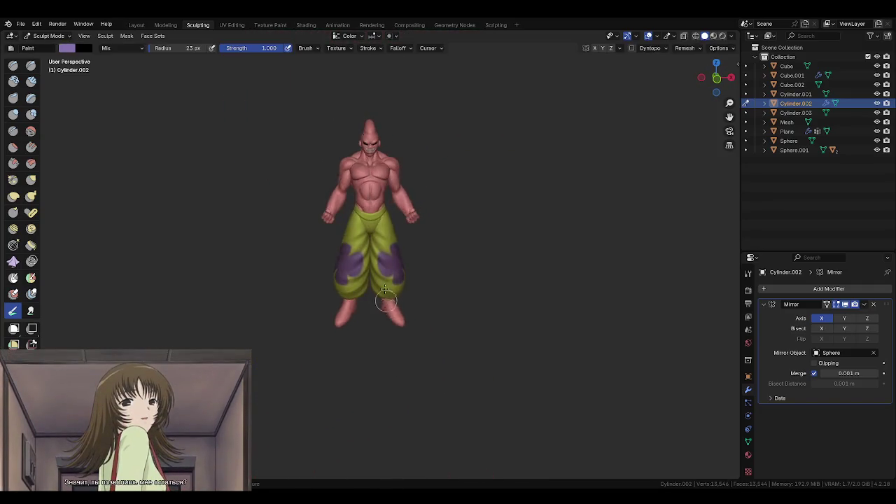
scroll(424, 278, "up", 4)
mouse_move(425, 278)
middle_mouse_down()
mouse_move(338, 312)
mouse_move(378, 300)
middle_mouse_up()
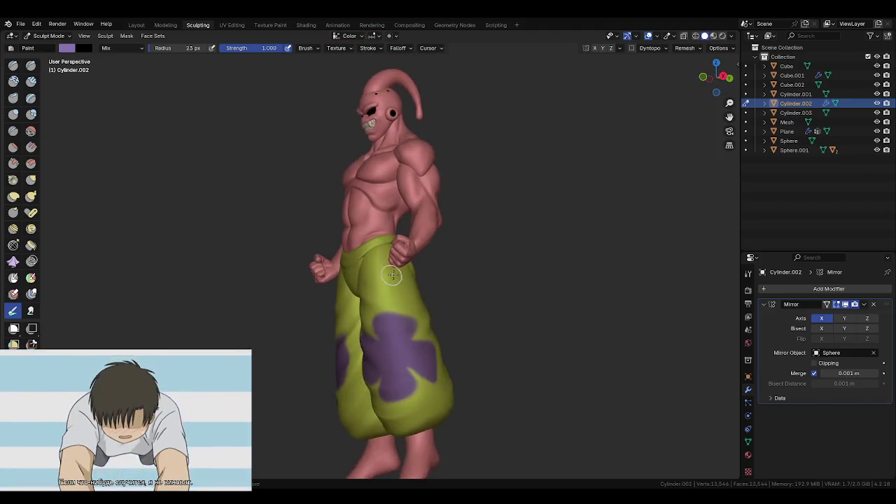
scroll(387, 293, "up", 3)
scroll(388, 293, "up", 2)
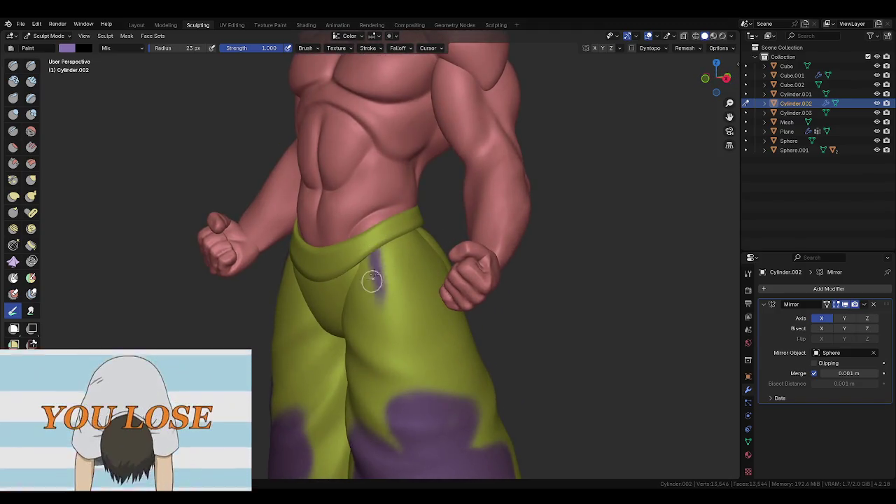
left_click_drag(376, 255, 428, 310)
- Orbit around the figure, then paint purple along two pants folds
mouse_move(391, 303)
middle_mouse_down()
mouse_move(380, 304)
mouse_move(405, 294)
middle_mouse_up()
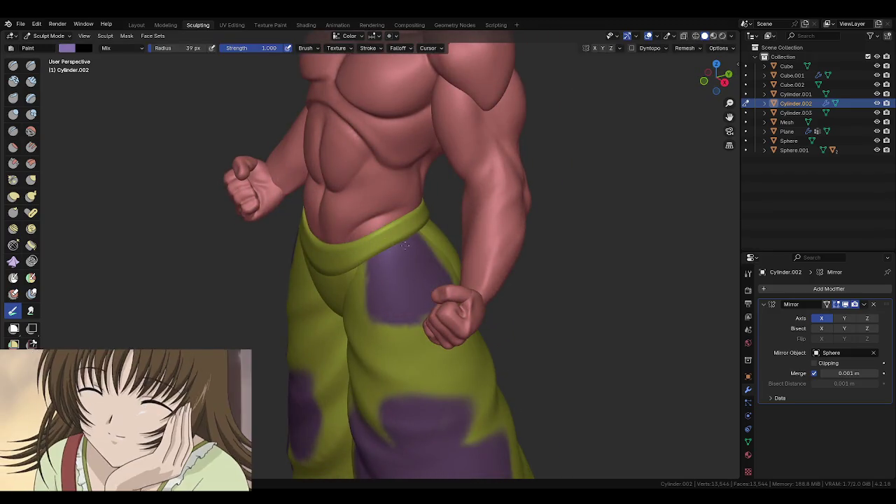
middle_click_drag(430, 316, 388, 280)
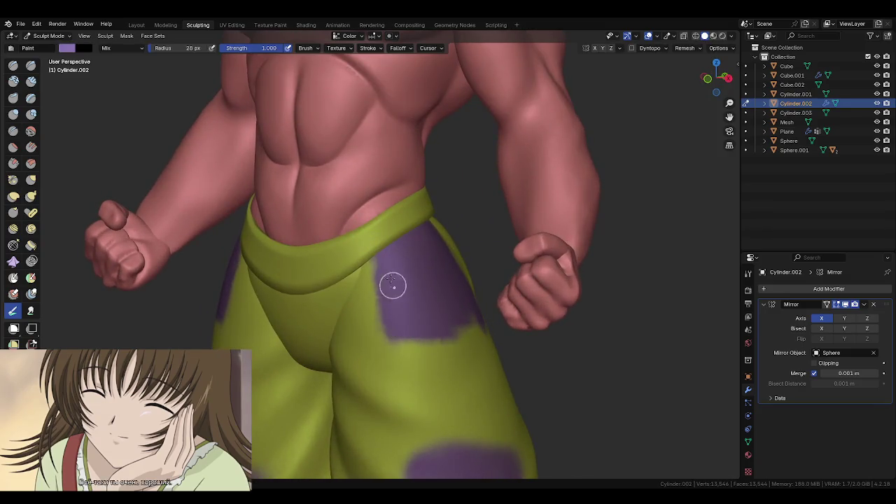
middle_click_drag(398, 319, 366, 320)
mouse_move(428, 317)
middle_mouse_down()
mouse_move(406, 336)
mouse_move(390, 240)
middle_mouse_up()
mouse_move(423, 369)
middle_mouse_down()
mouse_move(417, 225)
mouse_move(434, 301)
mouse_move(488, 327)
middle_mouse_up()
scroll(442, 299, "up", 2)
scroll(408, 336, "up", 2)
scroll(390, 371, "up", 1)
middle_click_drag(389, 371, 417, 311)
left_click_drag(371, 266, 454, 270)
mouse_move(454, 270)
middle_mouse_down()
mouse_move(422, 290)
mouse_move(420, 280)
middle_mouse_up()
- Shrink the brush and paint a purple stroke down toward the hem
key("f")
left_click(419, 280)
left_click_drag(452, 270, 428, 343)
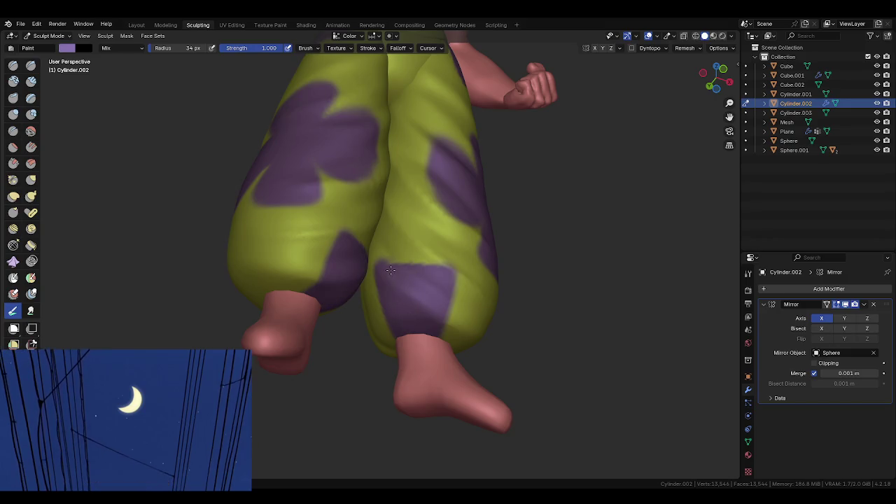
mouse_move(429, 318)
middle_mouse_down()
mouse_move(414, 356)
mouse_move(469, 278)
mouse_move(374, 266)
middle_mouse_up()
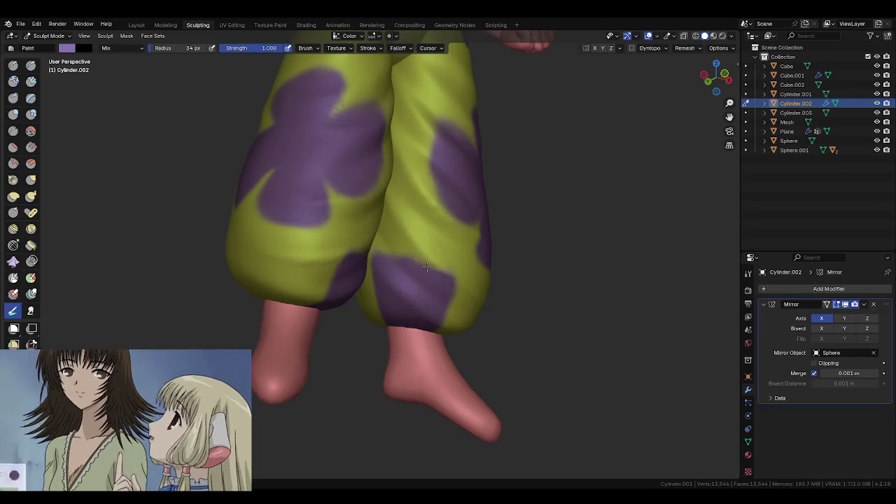
middle_click_drag(448, 299, 391, 327)
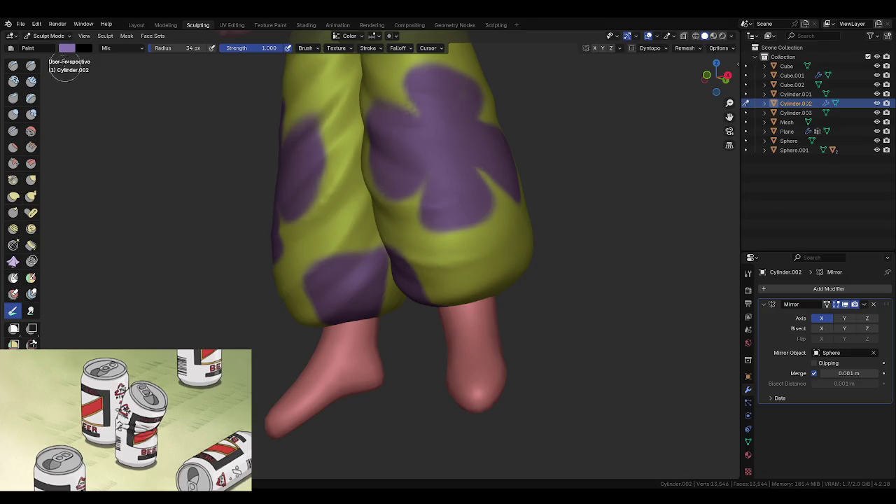
left_click(67, 48)
- Confirm lime-green C9DF61 as the brush colour and paint over the purple patch's left edge
key("Return")
middle_click_drag(416, 301, 435, 261)
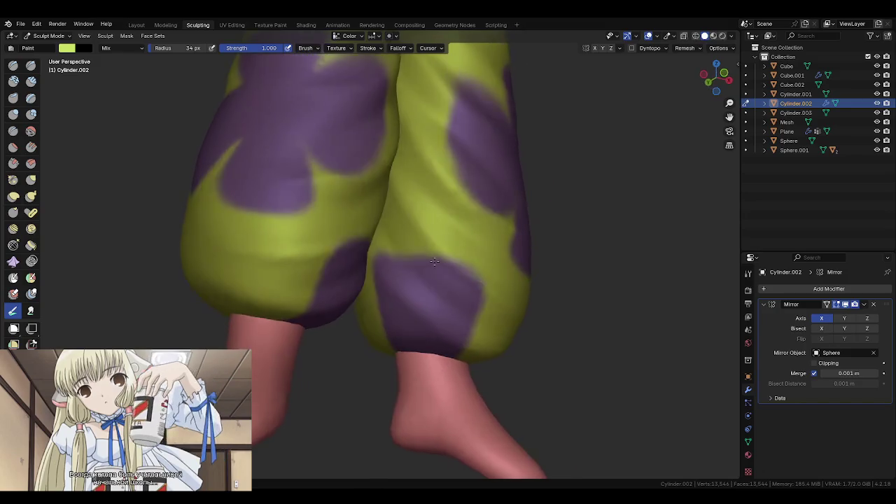
mouse_move(383, 287)
left_mouse_down()
mouse_move(385, 249)
mouse_move(482, 289)
left_mouse_up()
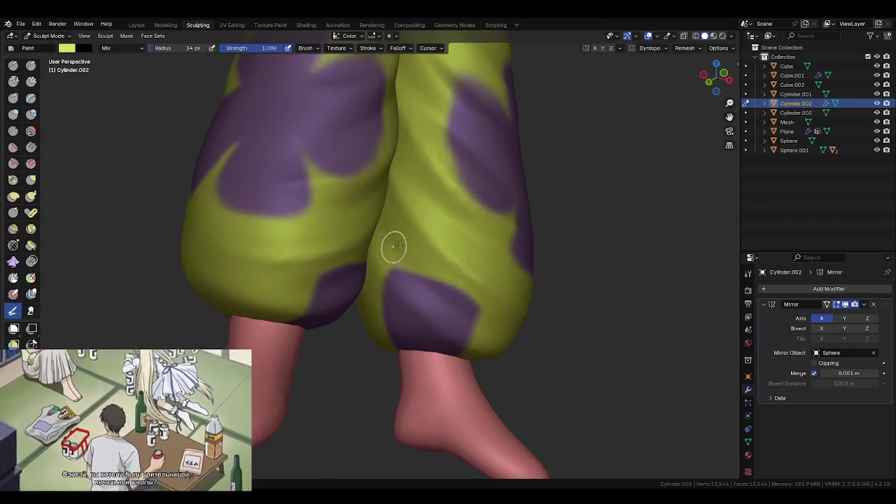
mouse_move(444, 265)
middle_mouse_down()
mouse_move(386, 310)
mouse_move(411, 328)
mouse_move(424, 300)
middle_mouse_up()
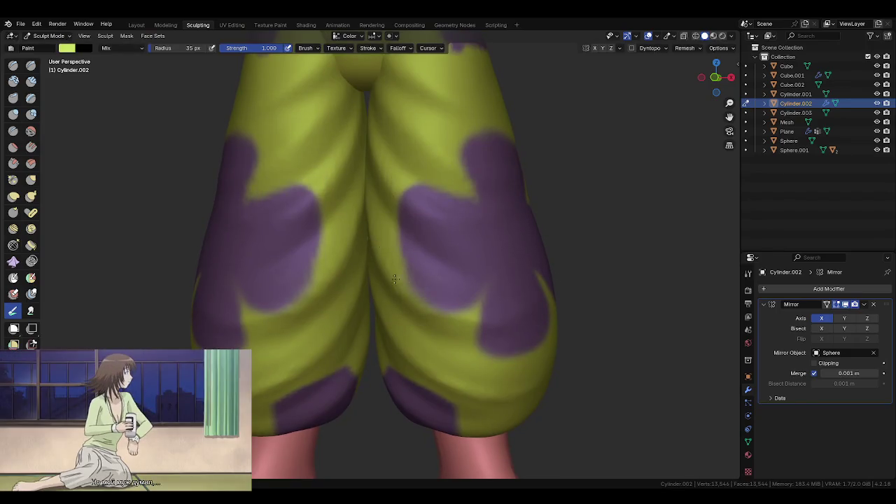
mouse_move(462, 317)
middle_mouse_down()
mouse_move(438, 314)
mouse_move(432, 283)
middle_mouse_up()
middle_click_drag(485, 292, 433, 204)
- Inspect the tidied pants and torso from back, side, front and three-quarter views
scroll(493, 309, "down", 5)
mouse_move(436, 245)
middle_mouse_down()
mouse_move(440, 226)
mouse_move(462, 280)
middle_mouse_up()
scroll(484, 309, "up", 3)
middle_click_drag(484, 308, 430, 280)
mouse_move(490, 291)
middle_mouse_down()
mouse_move(394, 294)
mouse_move(419, 265)
mouse_move(414, 244)
middle_mouse_up()
middle_click_drag(482, 262, 395, 248)
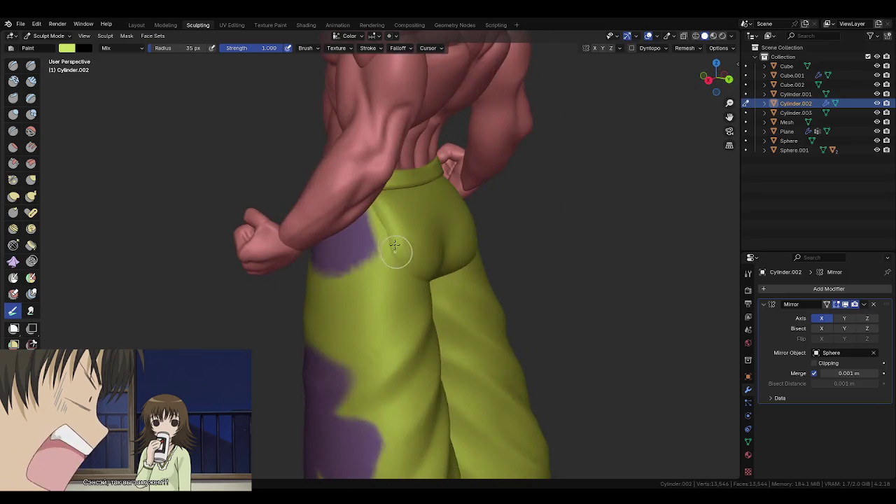
middle_click_drag(350, 276, 408, 242)
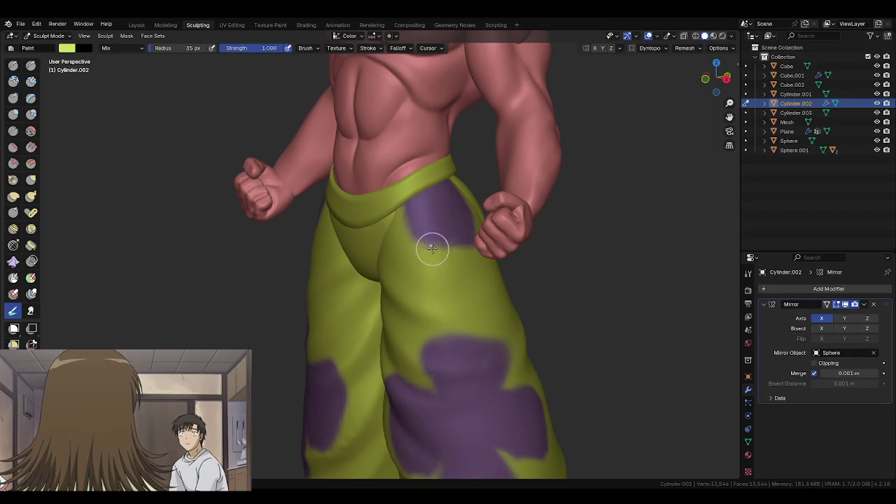
scroll(490, 328, "down", 5)
mouse_move(506, 324)
middle_mouse_down()
mouse_move(539, 329)
mouse_move(521, 385)
middle_mouse_up()
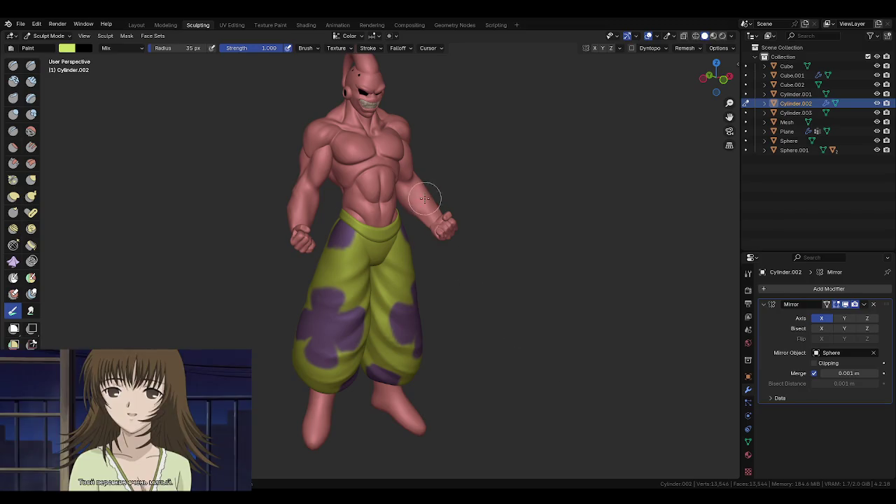
scroll(425, 199, "down", 2)
scroll(470, 296, "down", 1)
scroll(360, 215, "up", 1)
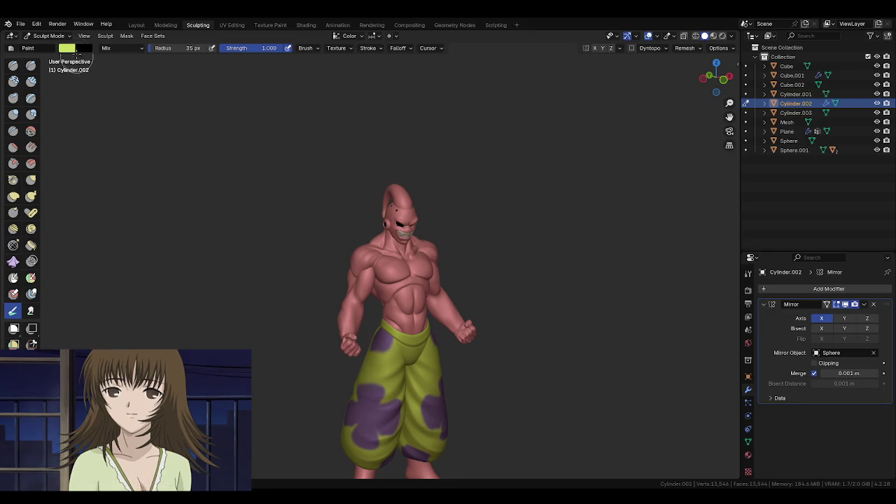
left_click(67, 48)
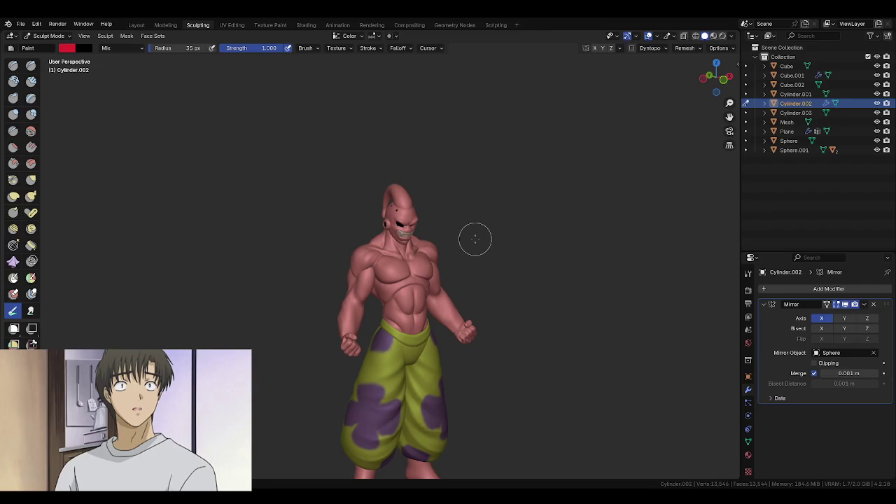
- Make the head Sphere.001 the active object and snap to the front view
scroll(415, 207, "up", 2)
scroll(440, 280, "up", 4)
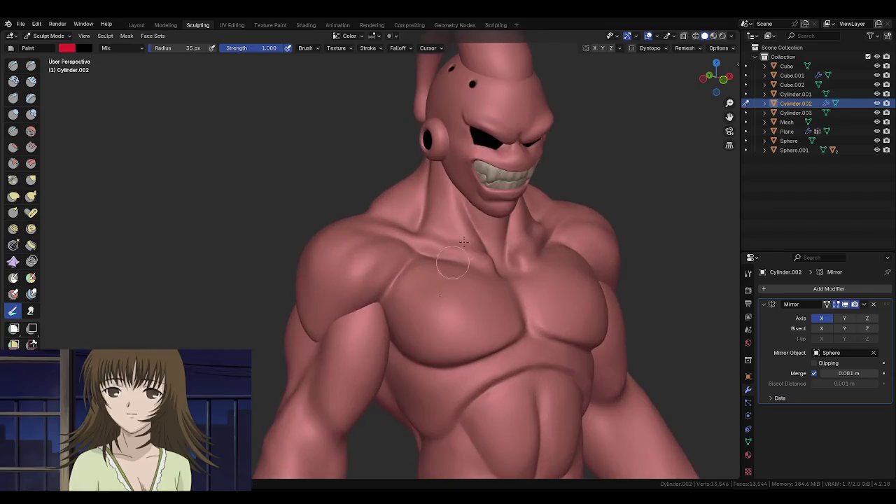
middle_click_drag(440, 280, 415, 319)
key("alt+q")
key("KP_1")
scroll(415, 280, "up", 3)
scroll(415, 280, "up", 3)
left_click(731, 37)
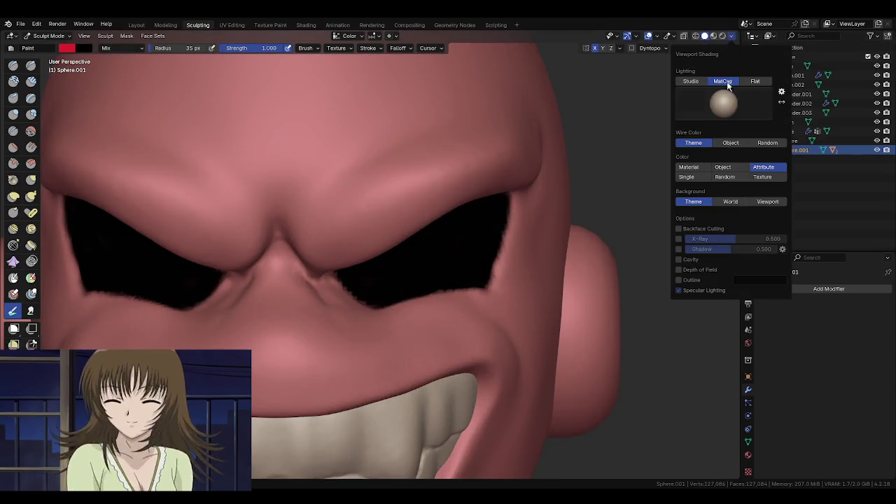
- Enable Cavity of type Both with world ridge 2.5 and a deeper world valley
left_click(732, 38)
left_click(687, 260)
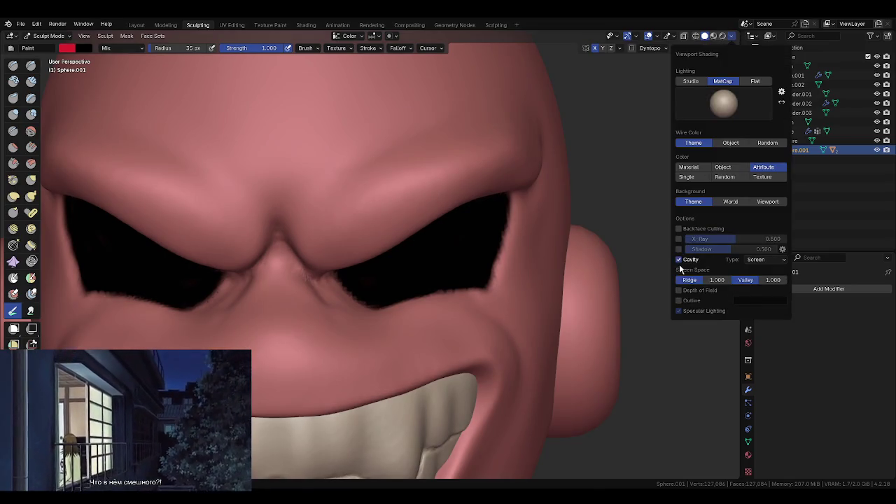
left_click(754, 292)
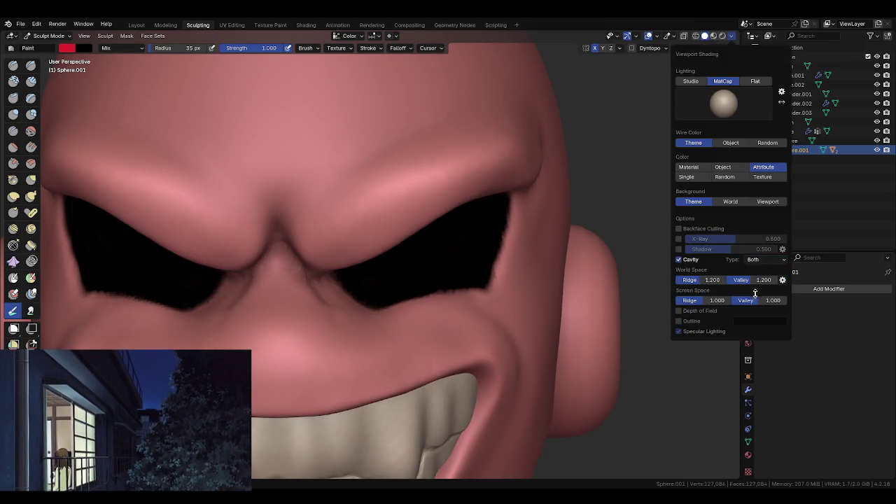
left_click_drag(751, 280, 784, 279)
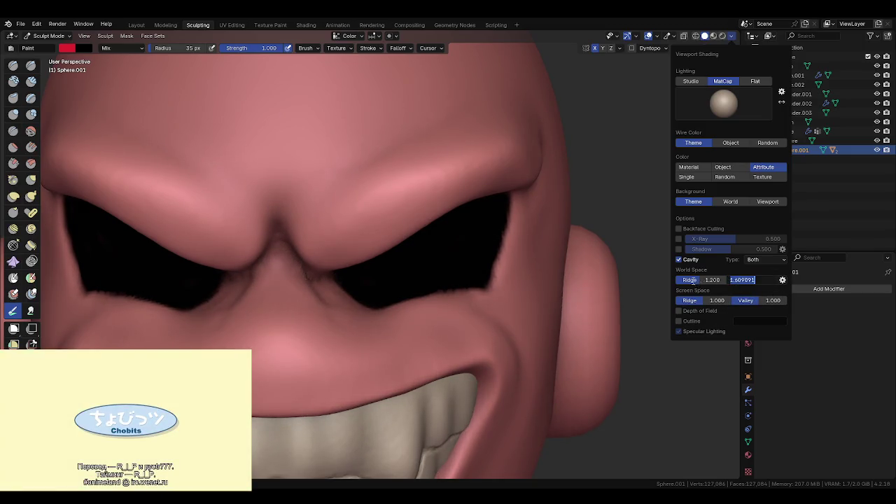
type("2.5")
key("Return")
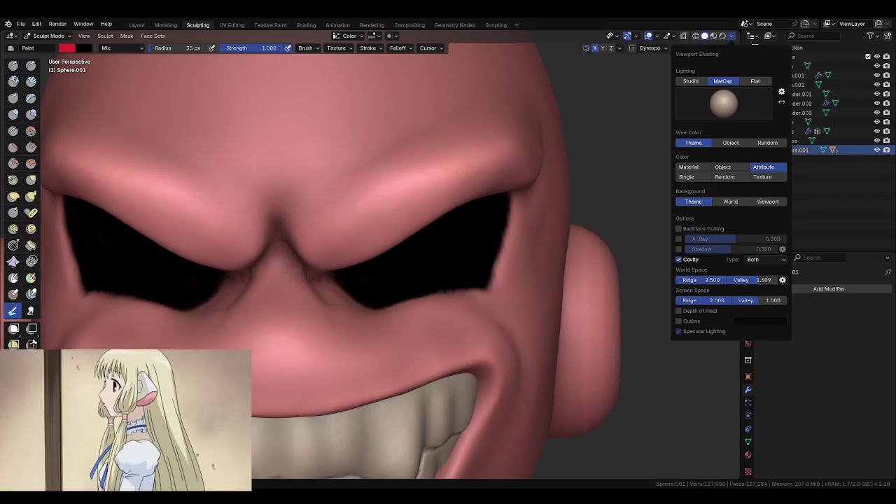
- Raise the screen-space cavity valley to about 1.6 and orbit to the head's side
left_click(732, 36)
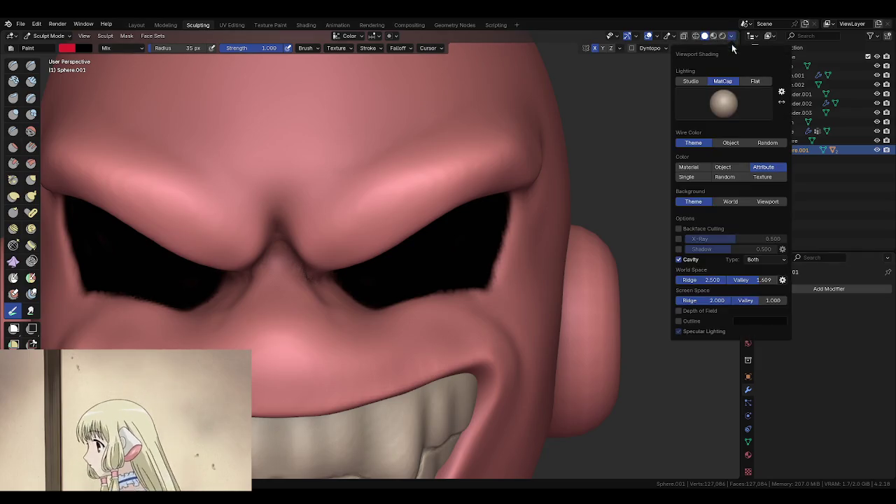
left_click_drag(758, 300, 783, 300)
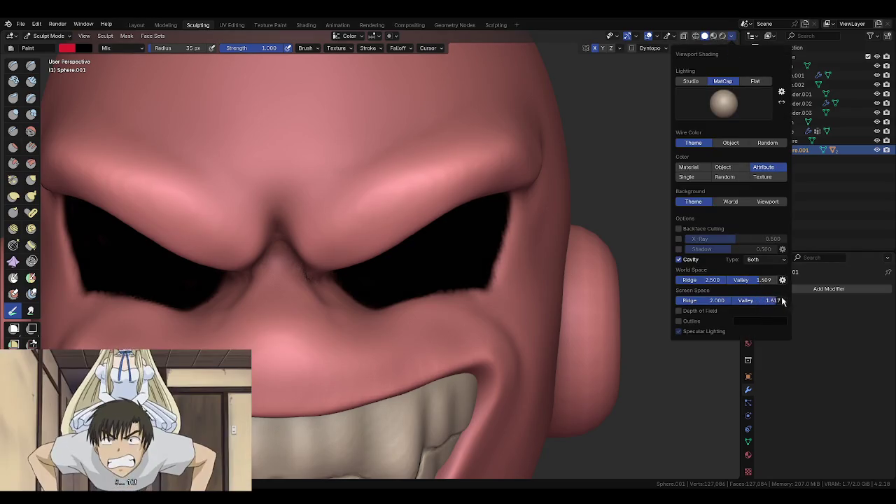
mouse_move(494, 268)
middle_mouse_down()
mouse_move(462, 270)
mouse_move(465, 293)
middle_mouse_up()
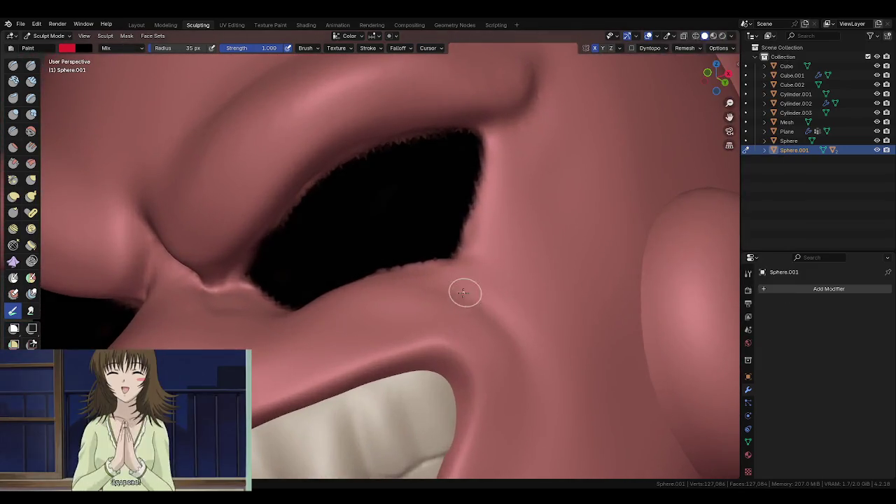
right_click(431, 222)
- Enlarge the Paint brush to 60 px and paint red patches into both eye sockets
left_click(490, 264)
mouse_move(455, 212)
middle_mouse_down()
mouse_move(369, 232)
mouse_move(450, 310)
middle_mouse_up()
key("f")
left_click(444, 290)
left_click_drag(457, 310, 438, 299)
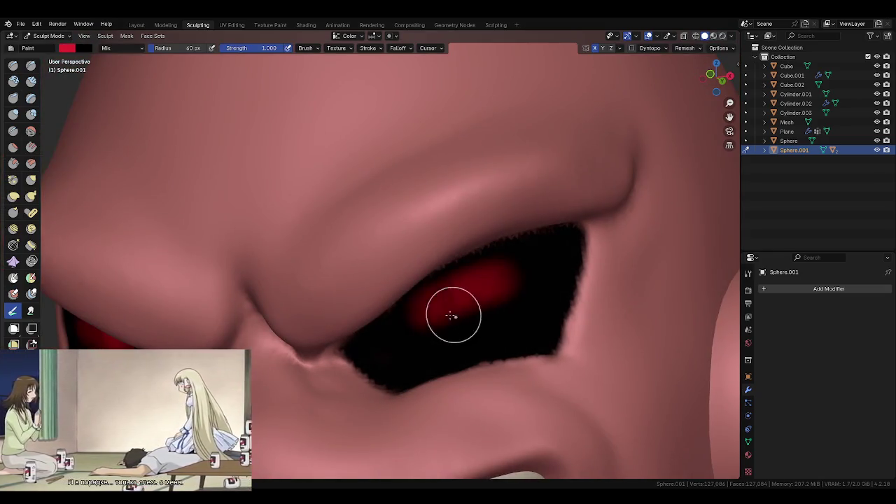
middle_click_drag(438, 300, 465, 313)
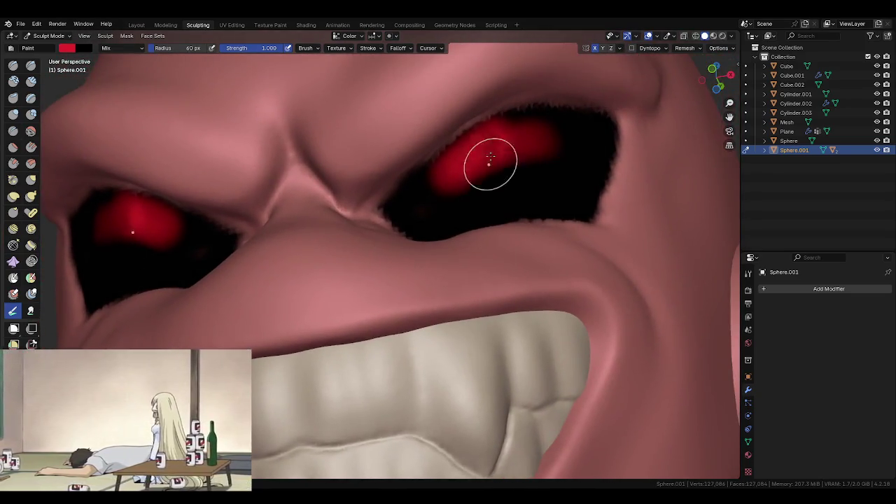
left_click_drag(490, 156, 450, 174)
mouse_move(450, 175)
middle_mouse_down()
mouse_move(457, 213)
mouse_move(444, 265)
mouse_move(484, 283)
mouse_move(492, 145)
middle_mouse_up()
scroll(448, 268, "up", 3)
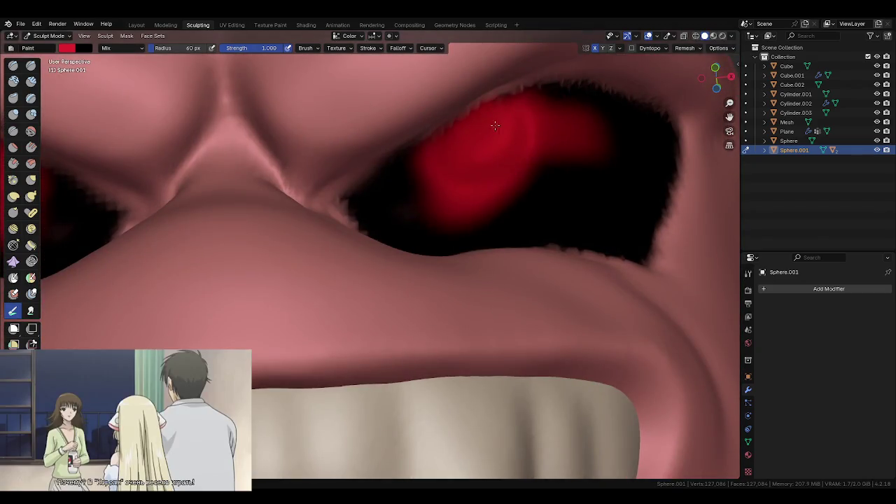
mouse_move(472, 198)
middle_mouse_down("shift")
mouse_move(444, 226)
mouse_move(402, 240)
middle_mouse_up("shift")
- Shrink the brush and paint black over the red to shape a round pupil in the right eye
key("bracketleft")
key("bracketleft")
key("bracketleft")
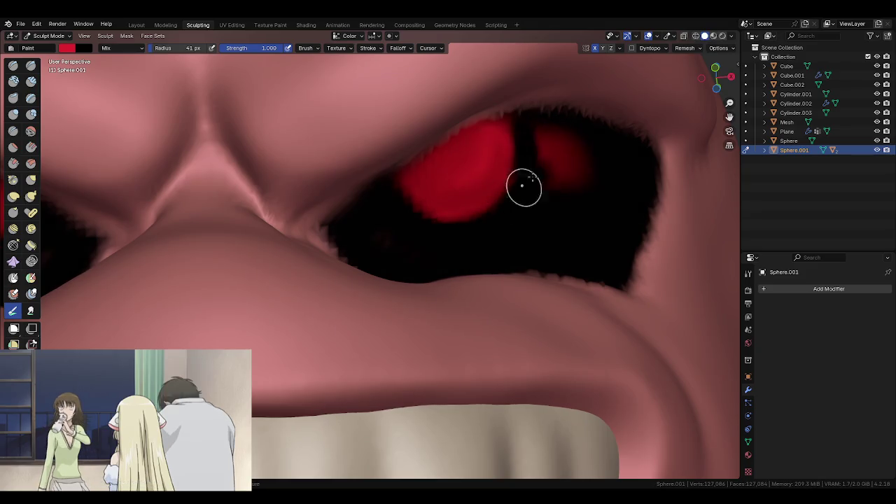
left_click_drag(520, 189, 565, 195, "ctrl")
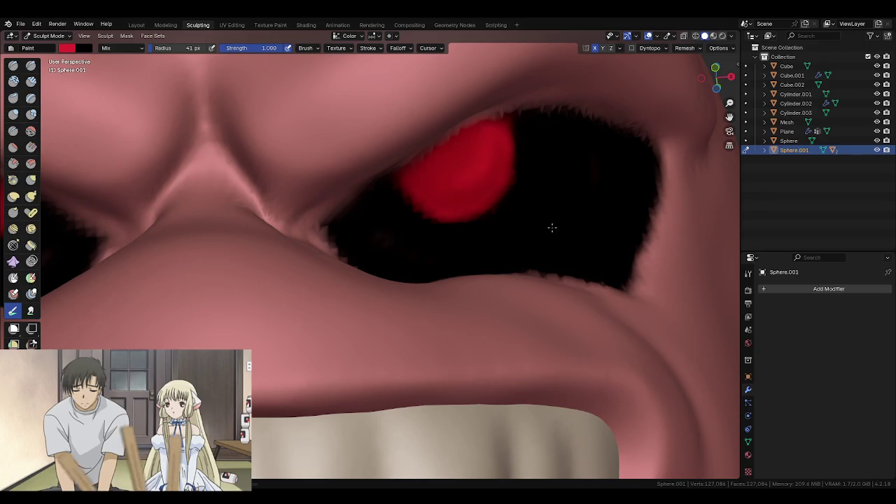
scroll(553, 229, "down", 5)
scroll(529, 175, "down", 3)
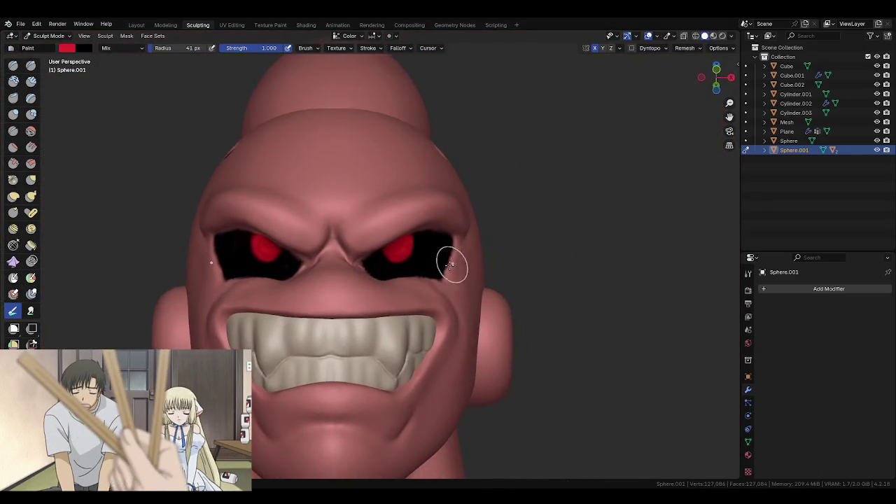
middle_click_drag(450, 265, 422, 260)
scroll(426, 366, "up", 4)
mouse_move(426, 366)
middle_mouse_down()
mouse_move(410, 240)
mouse_move(388, 212)
middle_mouse_up()
scroll(372, 250, "up", 4)
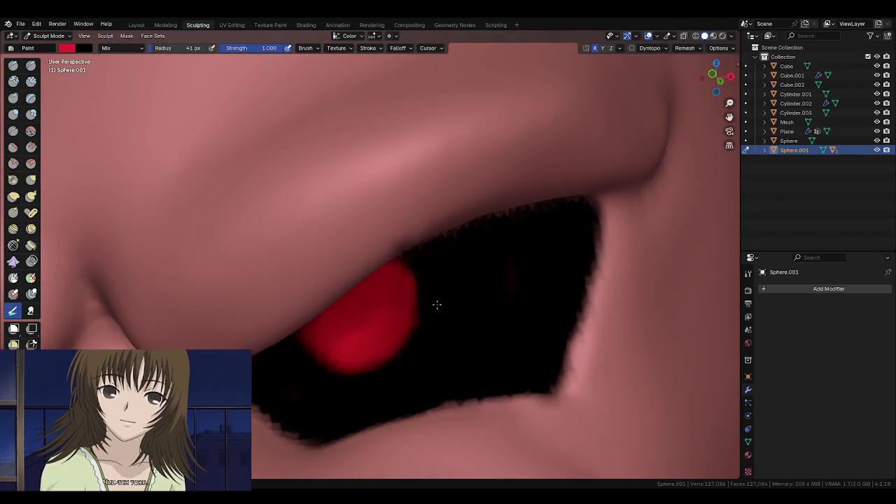
mouse_move(413, 259)
middle_mouse_down()
mouse_move(460, 301)
mouse_move(432, 280)
middle_mouse_up()
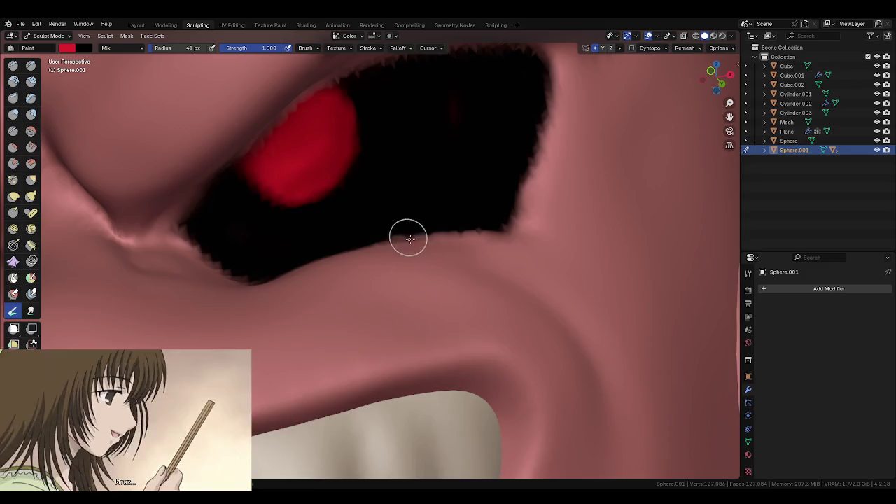
middle_click_drag(406, 234, 416, 172)
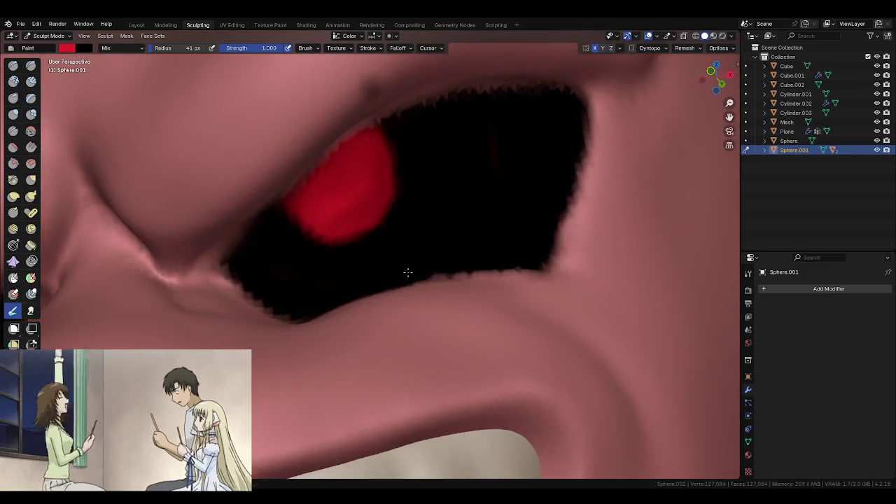
- Switch to front view, zoom out to the whole character and return to Object Mode
key("KP_1")
scroll(403, 129, "down", 5)
scroll(420, 245, "down", 2)
scroll(432, 303, "down", 2)
scroll(420, 266, "down", 2)
middle_click_drag(420, 266, 472, 289)
key("ctrl+Tab")
scroll(455, 294, "up", 2)
middle_click_drag(463, 340, 426, 312)
scroll(512, 340, "up", 2)
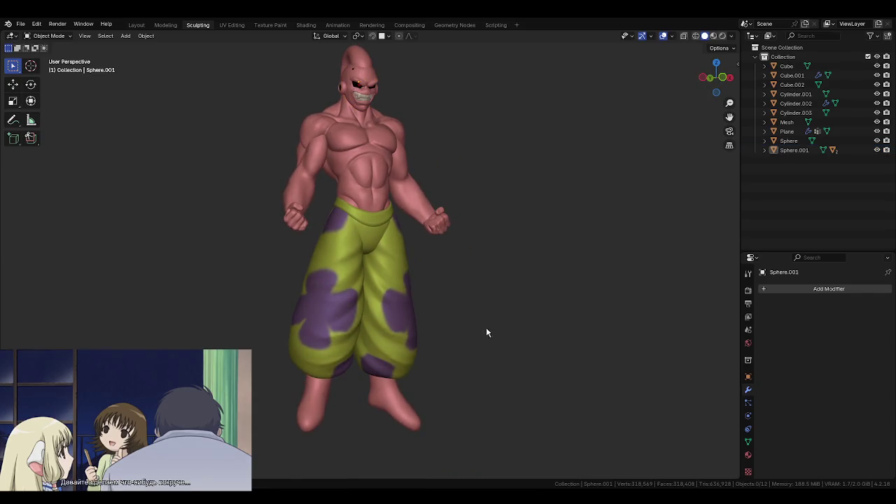
- Select the arm Cylinder.001, enter Sculpt Mode and pick a smaller Grab brush
left_click(414, 183)
scroll(423, 168, "up", 5)
key("ctrl+Tab")
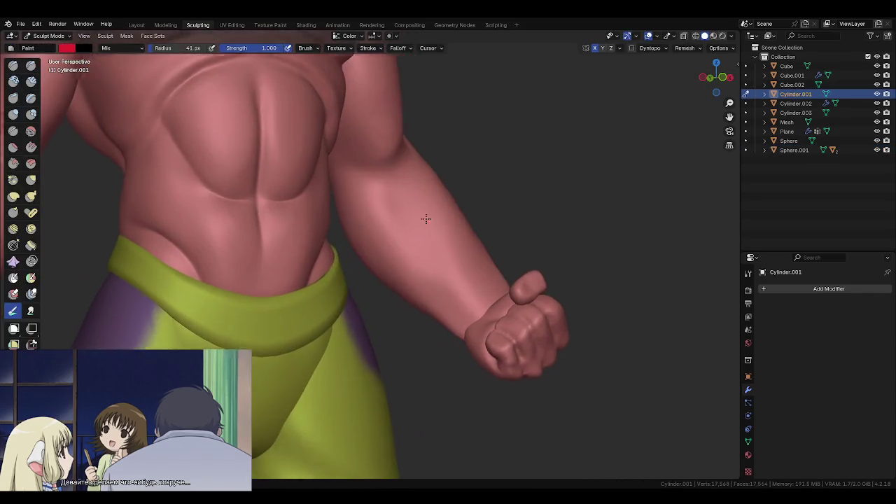
scroll(497, 275, "up", 2)
key("g")
mouse_move(464, 232)
middle_mouse_down()
mouse_move(424, 240)
mouse_move(435, 190)
middle_mouse_up()
key("f")
left_click(413, 269)
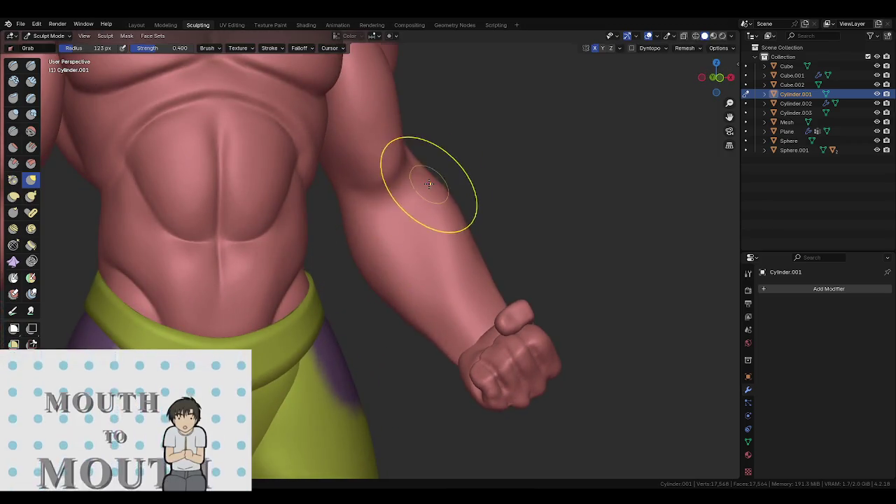
- Orbit around the arm and shoulder while setting the Grab brush radius to 144 px
mouse_move(415, 224)
middle_mouse_down()
mouse_move(372, 243)
mouse_move(481, 211)
mouse_move(340, 230)
mouse_move(455, 266)
mouse_move(400, 230)
middle_mouse_up()
middle_click_drag(360, 160, 393, 208)
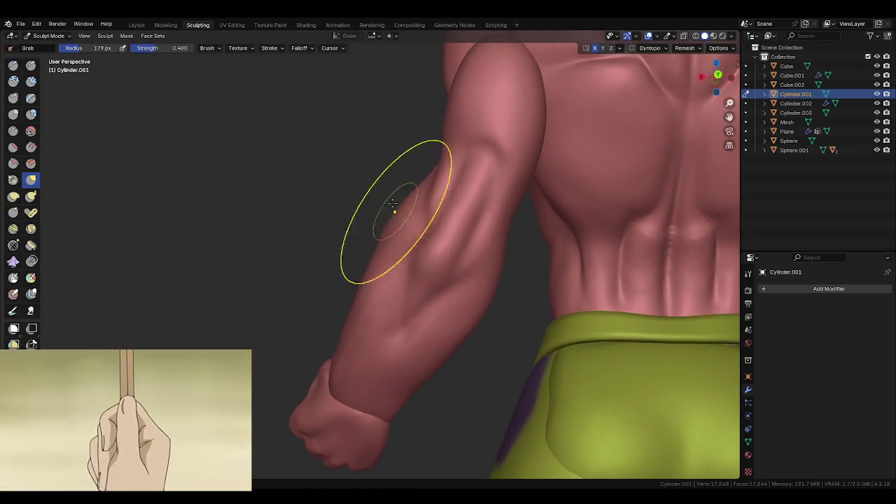
key("f")
left_click(447, 292)
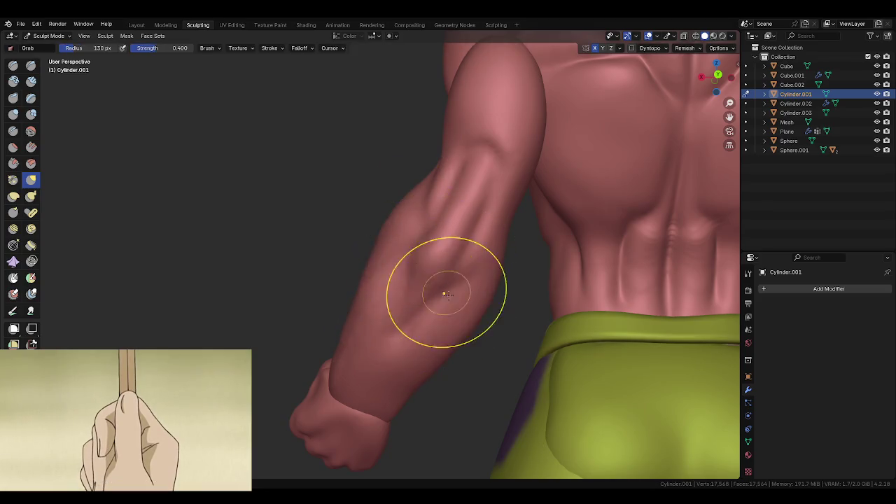
middle_click_drag(440, 300, 432, 273)
key("f")
left_click(444, 360)
middle_click_drag(444, 359, 424, 274)
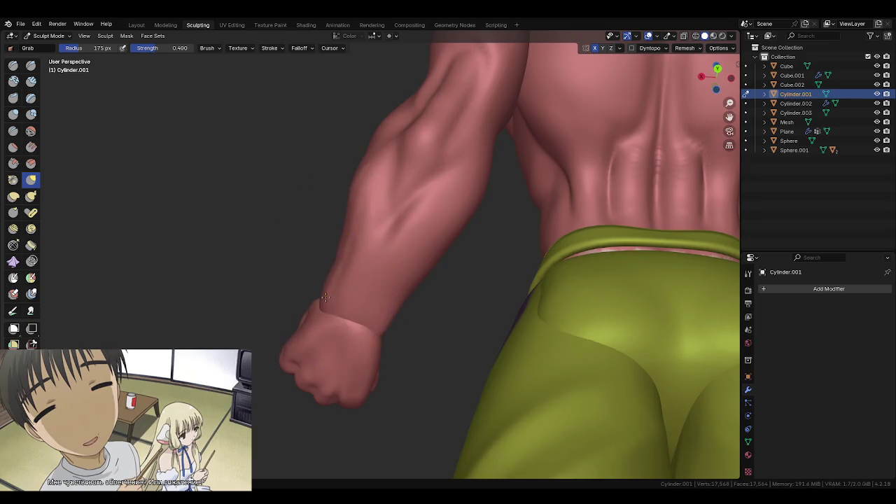
left_click(336, 239)
middle_click_drag(331, 296, 466, 316)
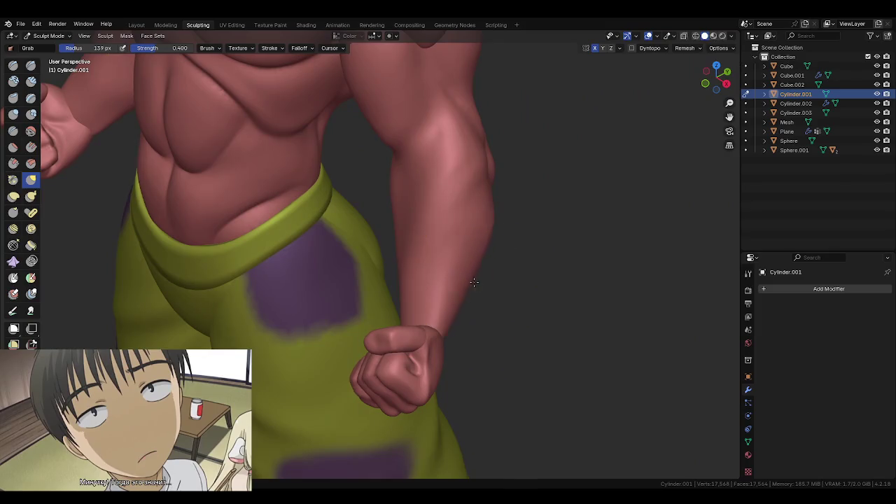
- Orbit and zoom to a frontal view of the torso and clenched fist
scroll(473, 281, "down", 2)
scroll(443, 259, "down", 3)
scroll(514, 231, "down", 3)
middle_click_drag(514, 230, 524, 214)
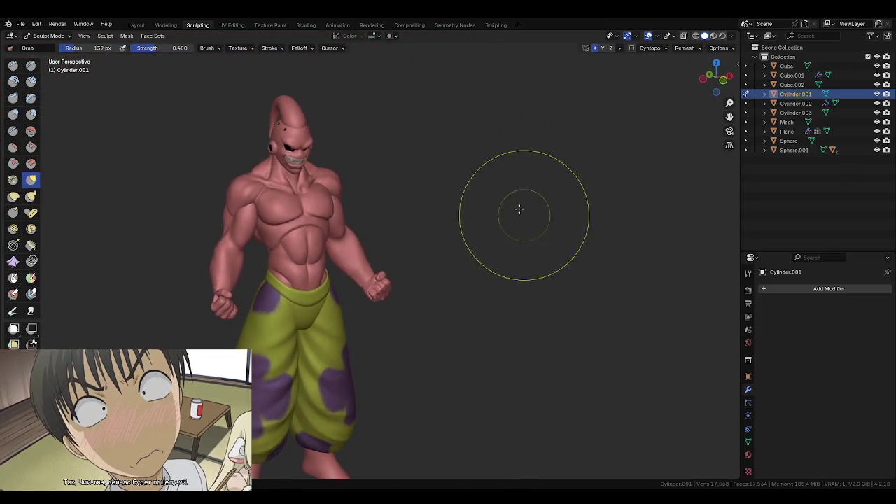
scroll(483, 266, "up", 3)
scroll(455, 301, "up", 3)
middle_click_drag(306, 216, 410, 259)
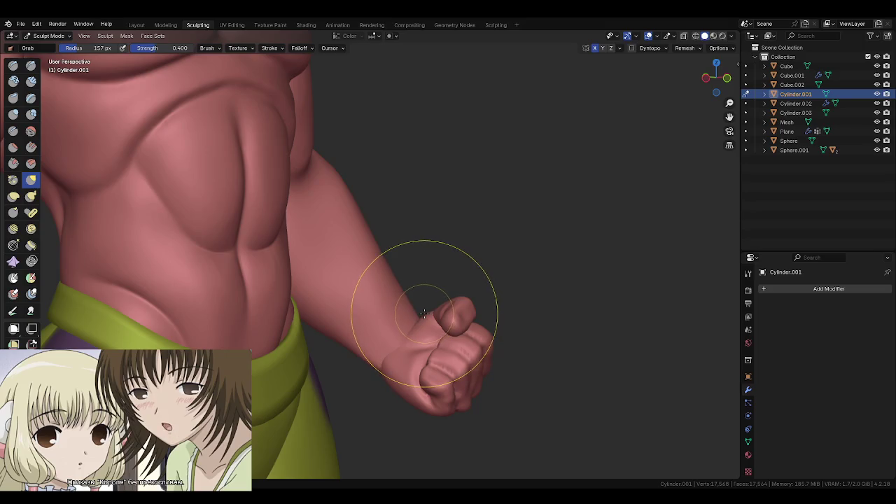
left_click_drag(418, 312, 414, 311)
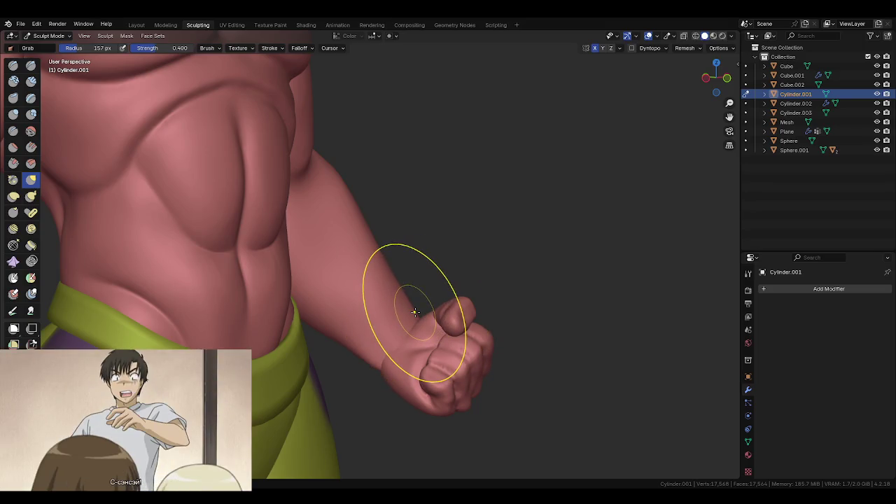
- Pull the wrist surface slightly down-left with Grab, then reduce the brush radius
middle_click_drag(432, 318, 425, 291)
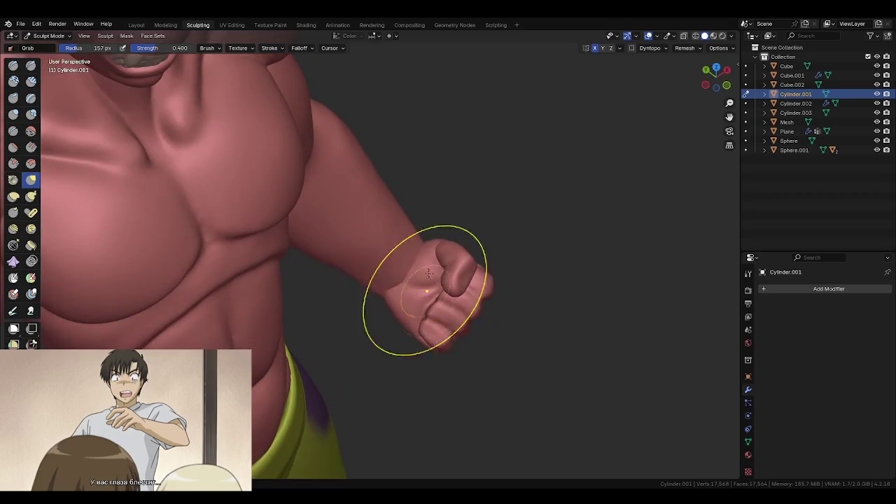
scroll(409, 259, "up", 3)
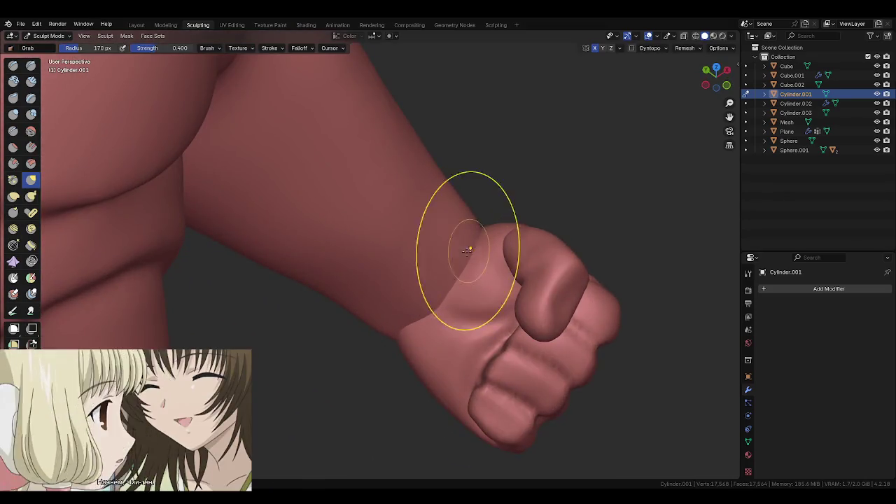
left_click_drag(441, 308, 437, 316)
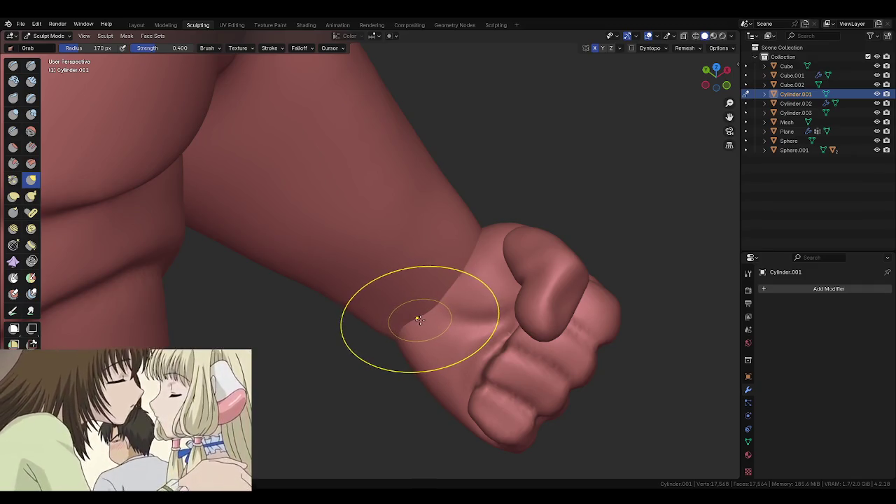
mouse_move(432, 389)
middle_mouse_down()
mouse_move(422, 294)
mouse_move(432, 290)
mouse_move(417, 313)
mouse_move(392, 322)
middle_mouse_up()
key("f")
left_click(408, 308)
- Switch to the Crease brush at 50 px and crease along the shoulder and arm
scroll(380, 330, "up", 4)
key("shift+c")
key("f")
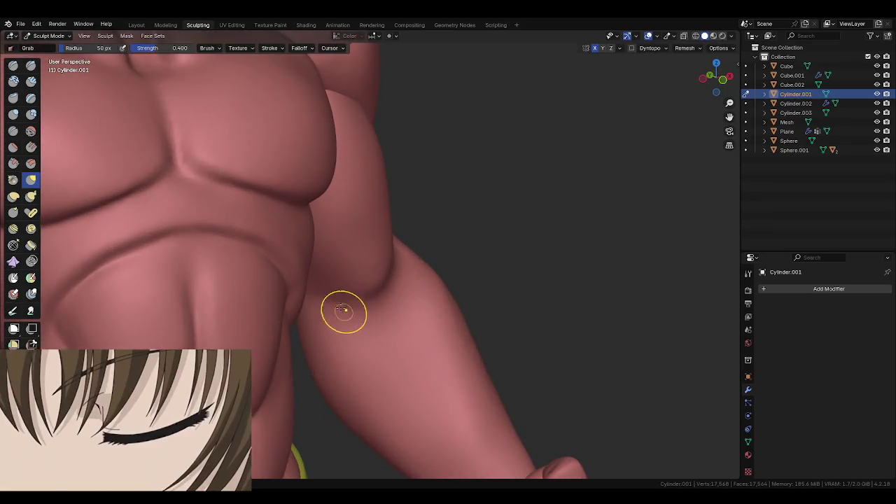
left_click(343, 314)
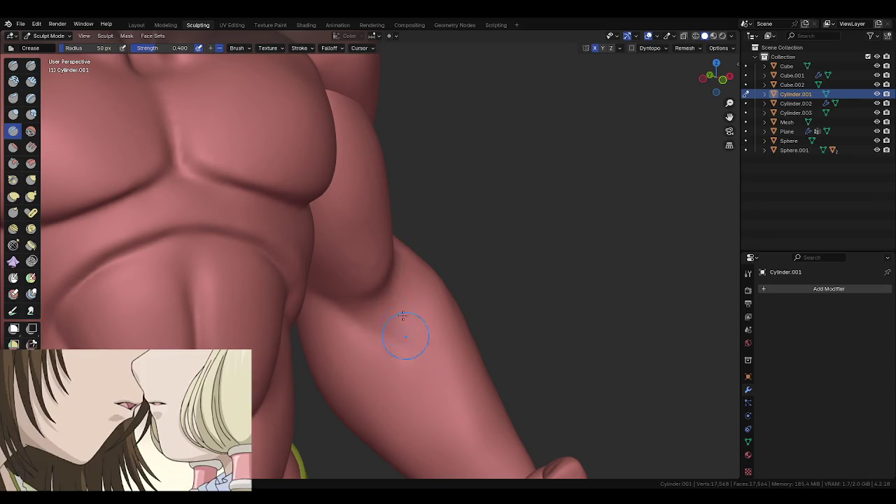
mouse_move(420, 350)
middle_mouse_down()
mouse_move(356, 326)
mouse_move(415, 330)
mouse_move(450, 320)
mouse_move(452, 269)
middle_mouse_up()
key("f")
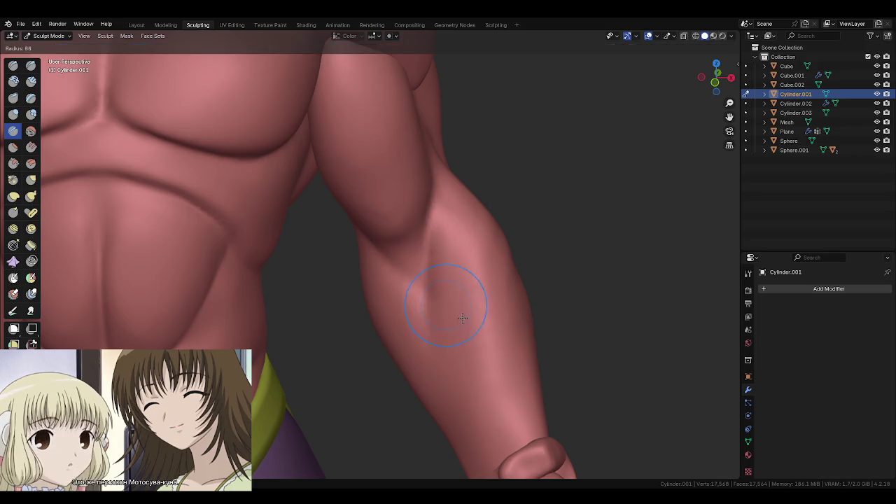
- Add forearm muscle definition with the Draw brush at 70 px, then return to Object Mode
key("x")
key("f")
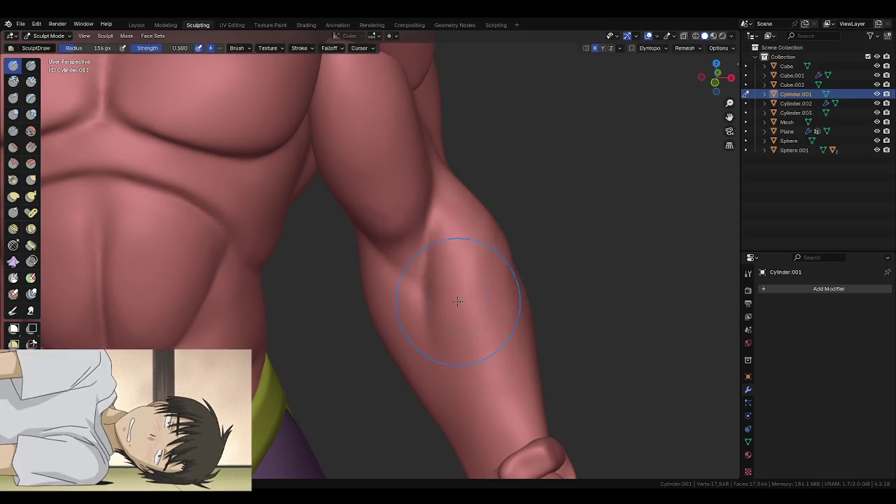
left_click(441, 281)
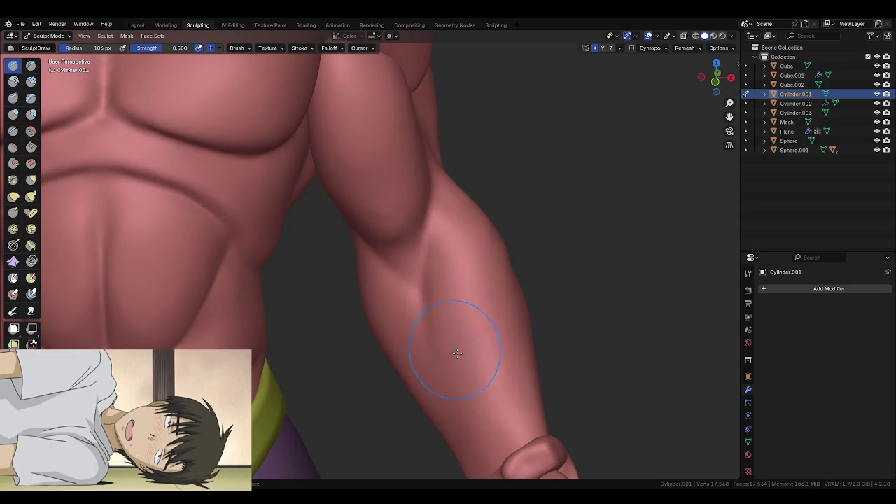
scroll(456, 350, "down", 5)
scroll(429, 340, "up", 1)
key("f")
left_click(489, 348)
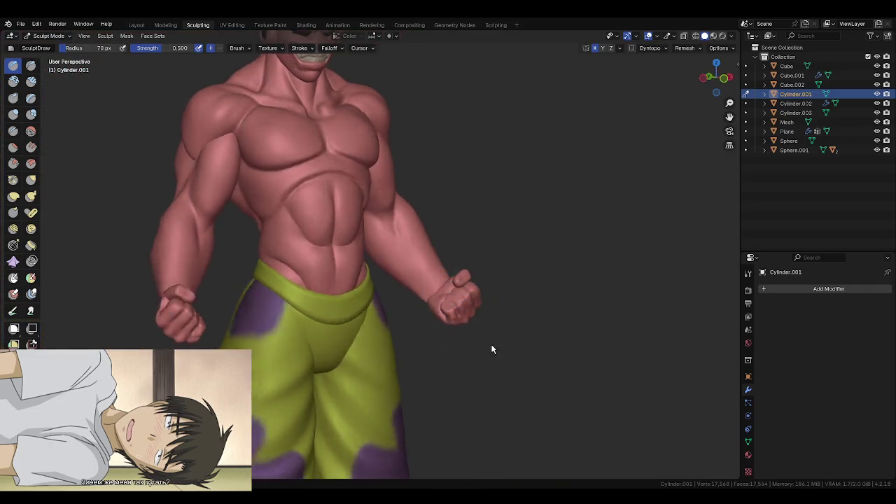
middle_click_drag(490, 348, 566, 357)
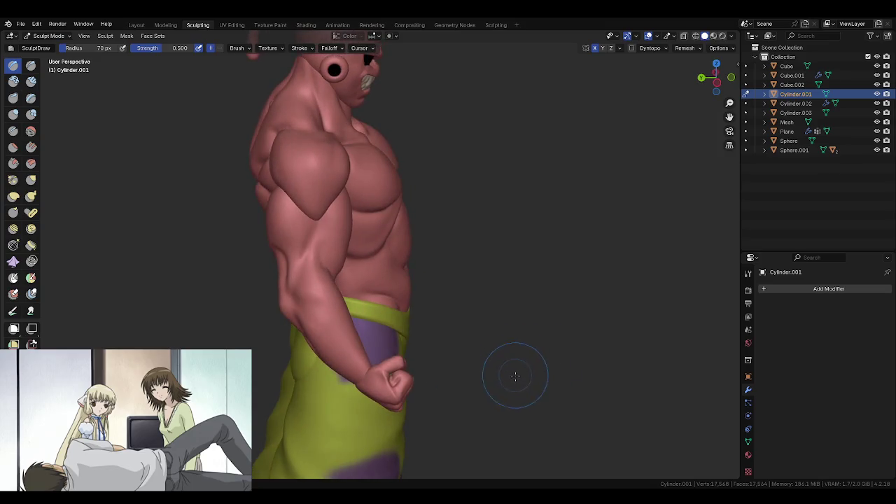
middle_click_drag(488, 372, 429, 313)
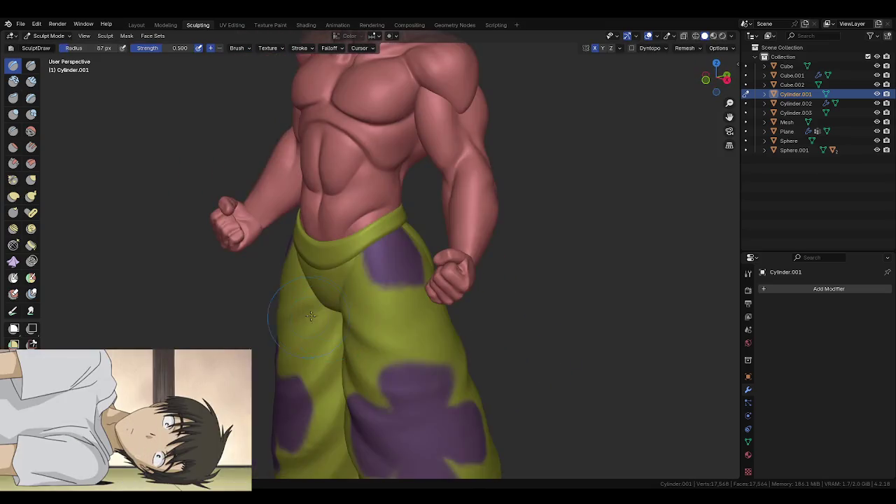
key("ctrl+Tab")
left_click(310, 310)
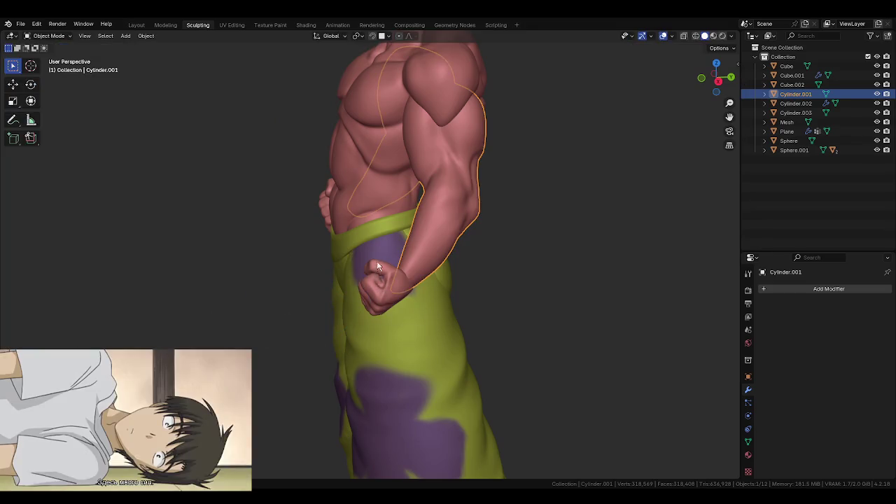
- Move the separate fist piece (Cylinder.003) to the wrist in Edit Mode with X-ray on
left_click(378, 287)
mouse_move(378, 287)
middle_mouse_down()
mouse_move(391, 307)
mouse_move(378, 297)
mouse_move(420, 318)
mouse_move(444, 375)
middle_mouse_up()
key("Tab")
key("alt+z")
key("alt+z")
key("g")
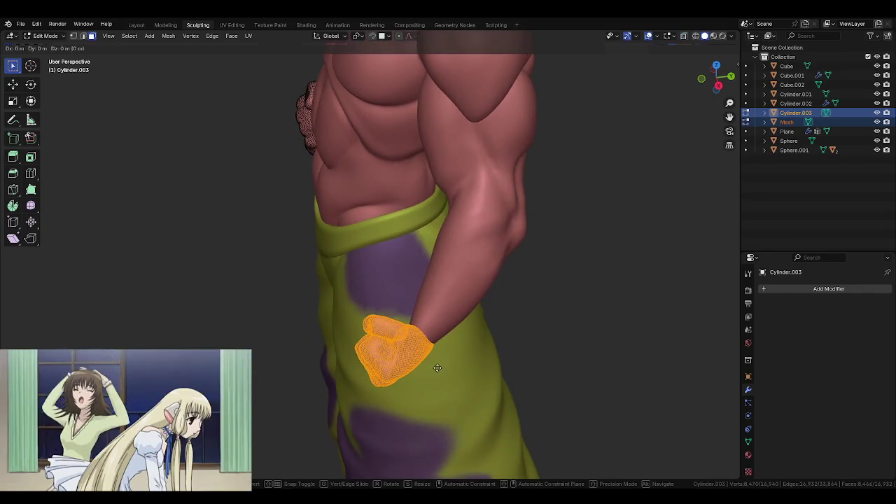
left_click(418, 351)
- Return to Sculpt Mode on the body Cylinder.001 and resize the brush
key("ctrl+Tab")
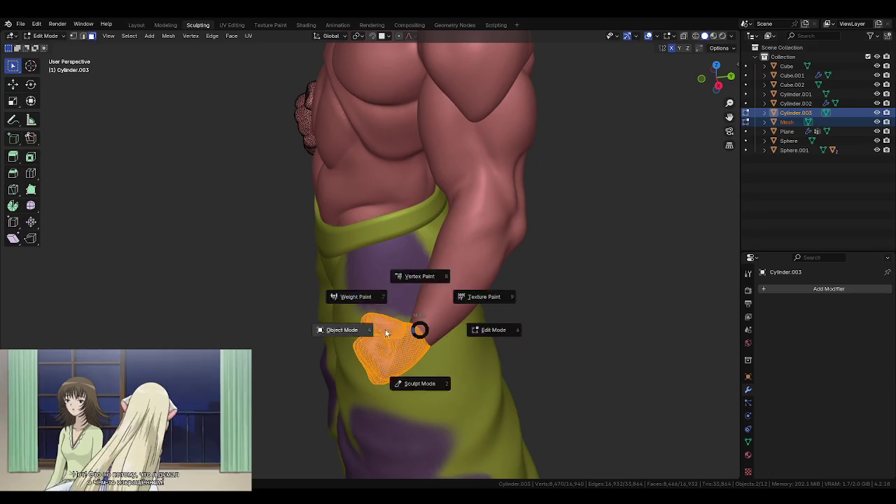
left_click(420, 378)
key("alt+q")
key("f")
left_click(417, 311)
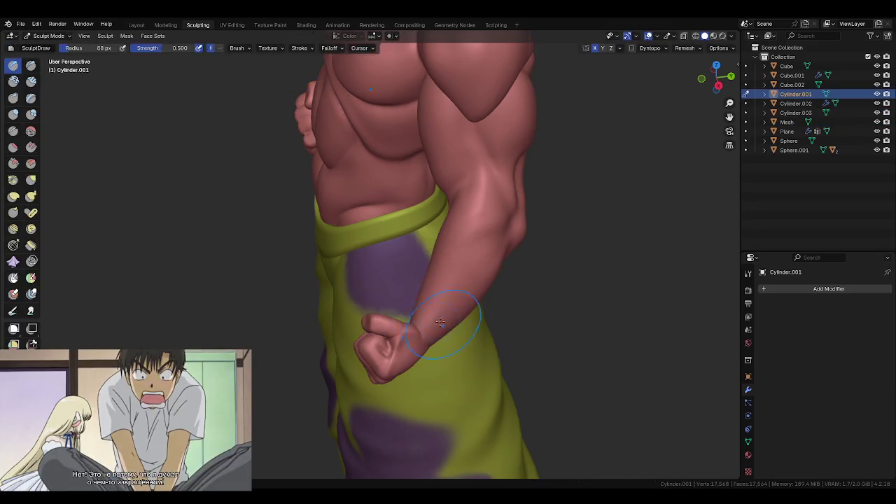
- Grab-sculpt the arm around the hip and fist with a 140 px brush
mouse_move(456, 319)
middle_mouse_down()
mouse_move(495, 336)
mouse_move(492, 312)
mouse_move(420, 330)
middle_mouse_up()
scroll(494, 295, "up", 2)
scroll(420, 330, "up", 2)
middle_click_drag(419, 283, 406, 320)
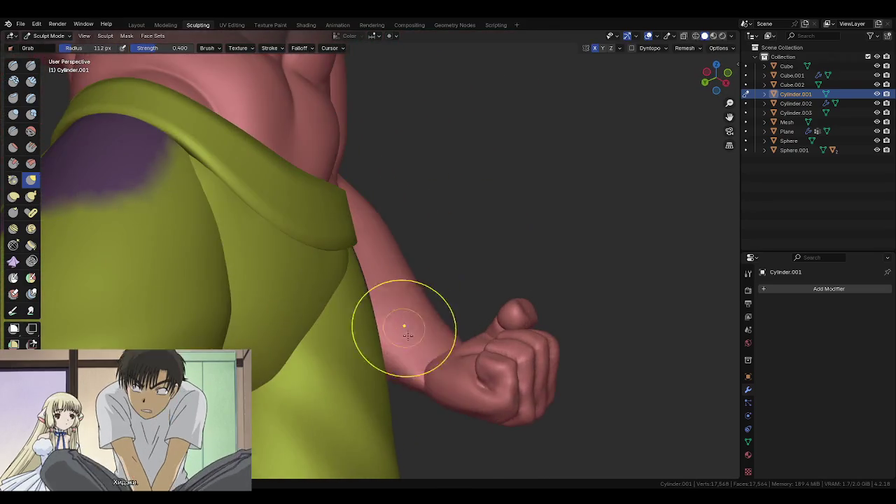
mouse_move(425, 352)
middle_mouse_down()
mouse_move(422, 258)
mouse_move(448, 283)
middle_mouse_up()
key("f")
left_click(435, 343)
mouse_move(436, 342)
middle_mouse_down()
mouse_move(495, 348)
mouse_move(426, 340)
mouse_move(480, 260)
mouse_move(417, 293)
mouse_move(504, 336)
mouse_move(460, 344)
mouse_move(335, 324)
middle_mouse_up()
- Switch sculpting to the fist piece, frame it, and reshape it with a 119 px brush and larger
key("alt+q")
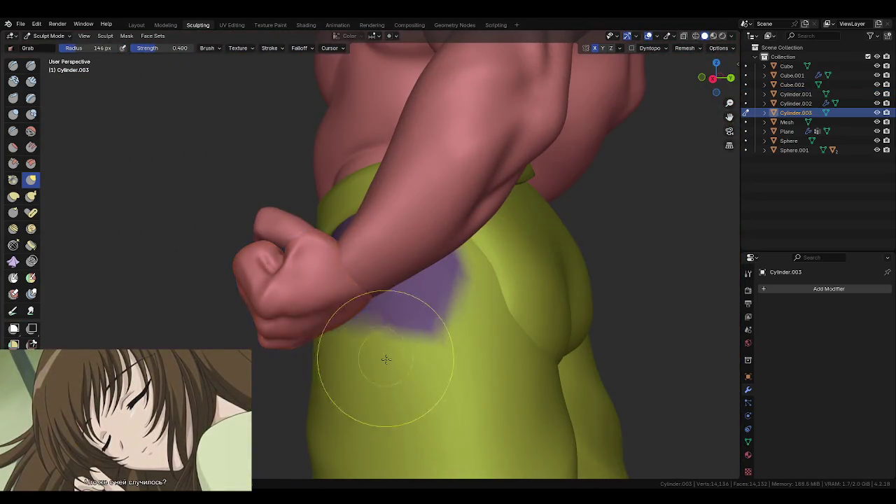
key("KP_Decimal")
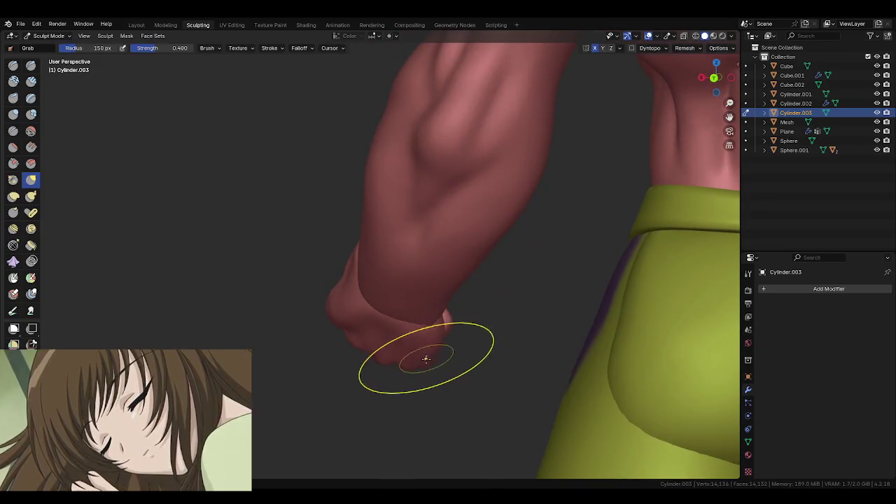
key("f")
left_click(383, 333)
middle_click_drag(368, 334, 494, 378)
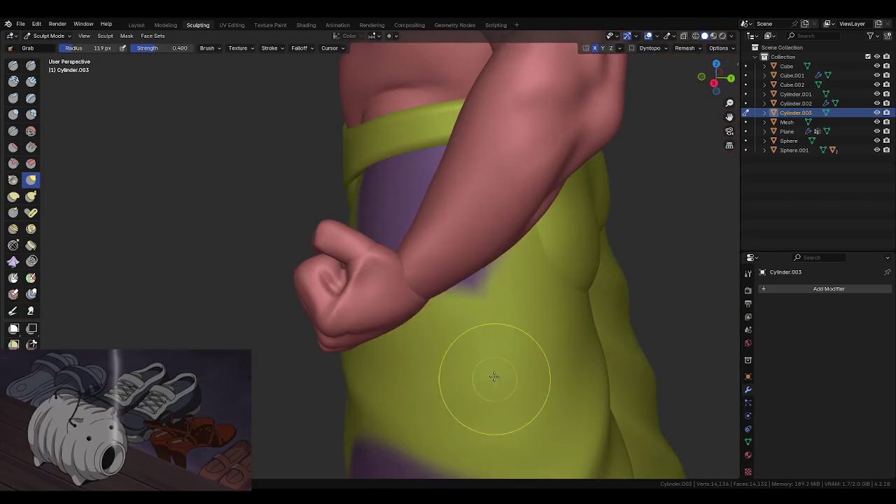
scroll(397, 366, "up", 2, "ctrl")
mouse_move(397, 322)
middle_mouse_down()
mouse_move(399, 300)
mouse_move(392, 304)
mouse_move(353, 283)
mouse_move(392, 350)
mouse_move(390, 276)
mouse_move(344, 244)
mouse_move(348, 251)
mouse_move(354, 223)
middle_mouse_up()
key("f")
left_click(385, 326)
- Switch sculpting to the separate thumb piece and reshape it around the fist
key("f")
key("alt+q")
scroll(352, 242, "down", 4)
key("ctrl+Tab")
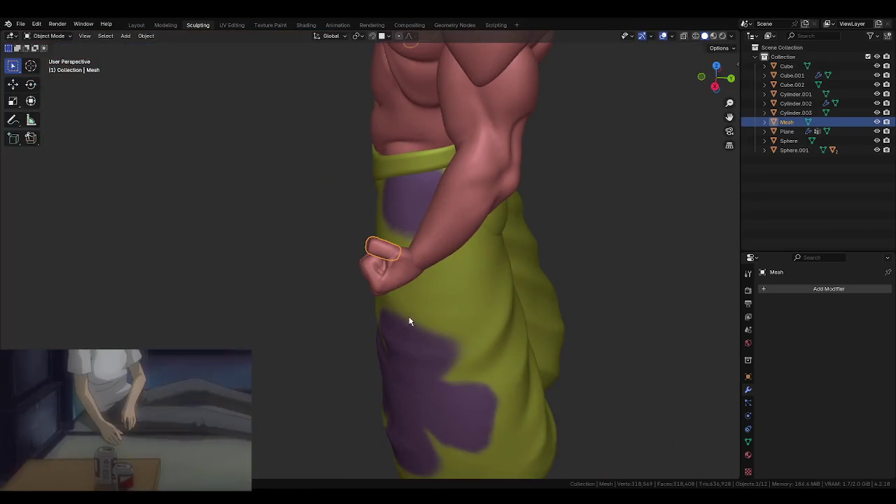
scroll(418, 346, "up", 2)
key("ctrl+Tab")
middle_click_drag(380, 290, 416, 256)
scroll(348, 217, "up", 2)
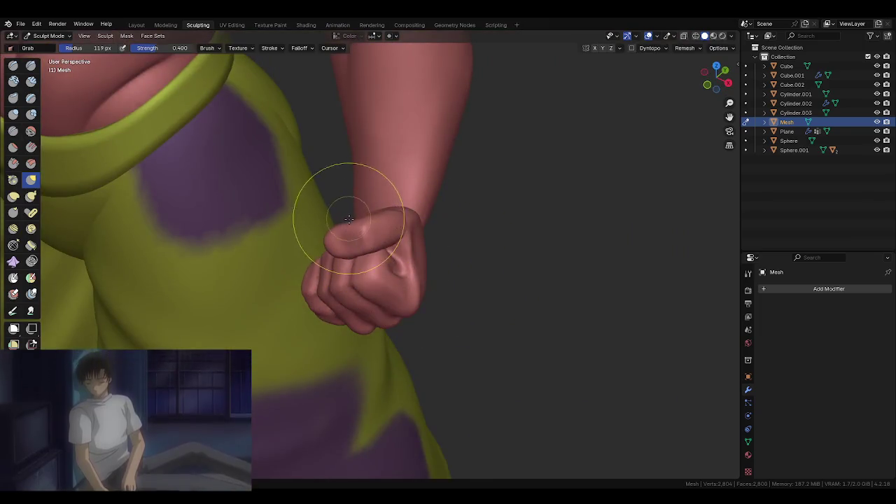
- Orbit around the whole figure and return to Object Mode
middle_click_drag(362, 228, 379, 256)
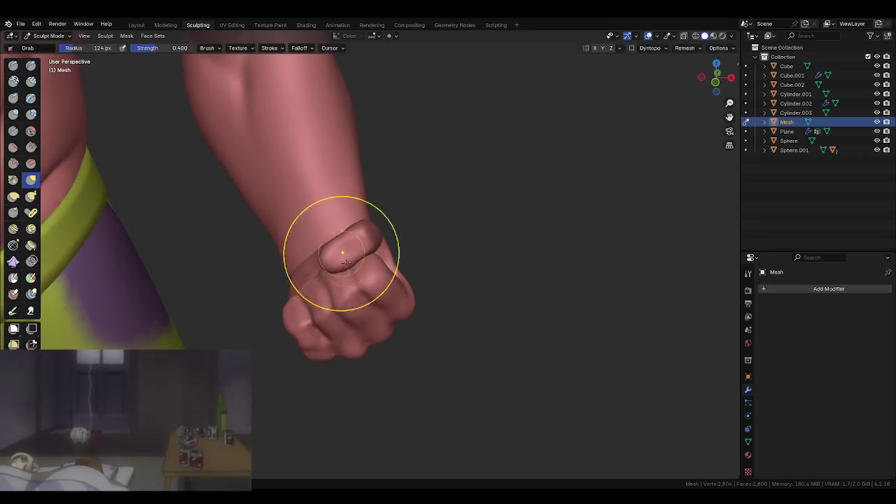
scroll(363, 231, "down", 5)
middle_click_drag(390, 200, 436, 310)
scroll(430, 318, "up", 1)
key("ctrl+Tab")
left_click(430, 318)
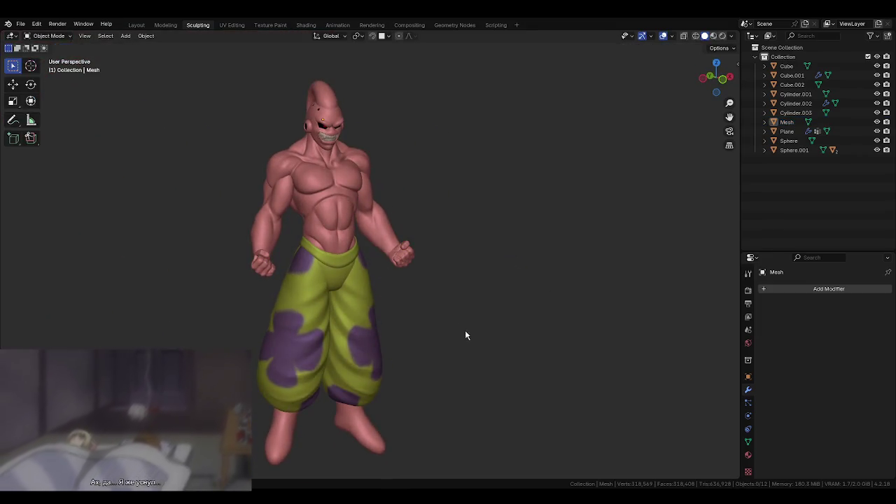
- Save the sculpt to its .blend file and orbit toward the figure's front
key("ctrl+s")
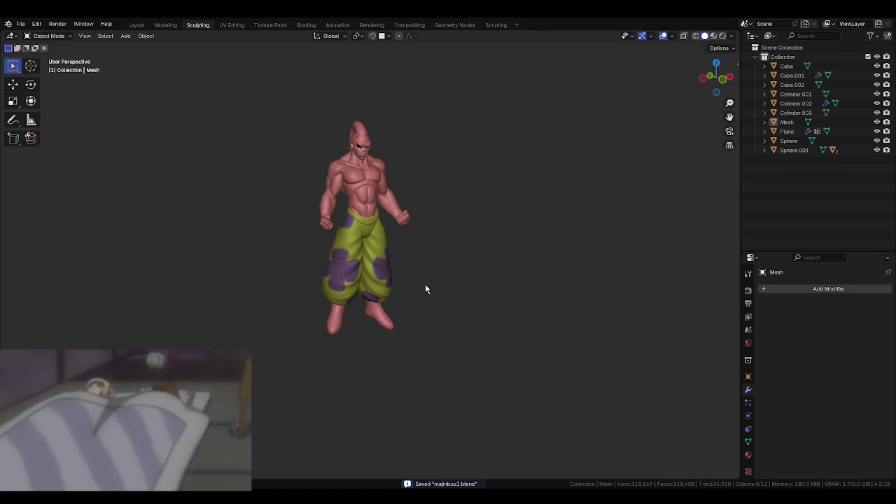
scroll(437, 308, "up", 3)
scroll(459, 356, "up", 1)
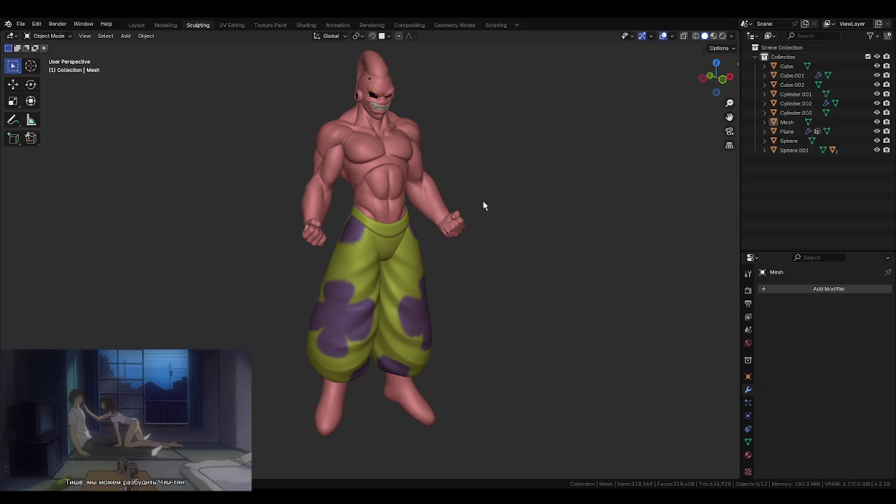
middle_click_drag(480, 204, 703, 49)
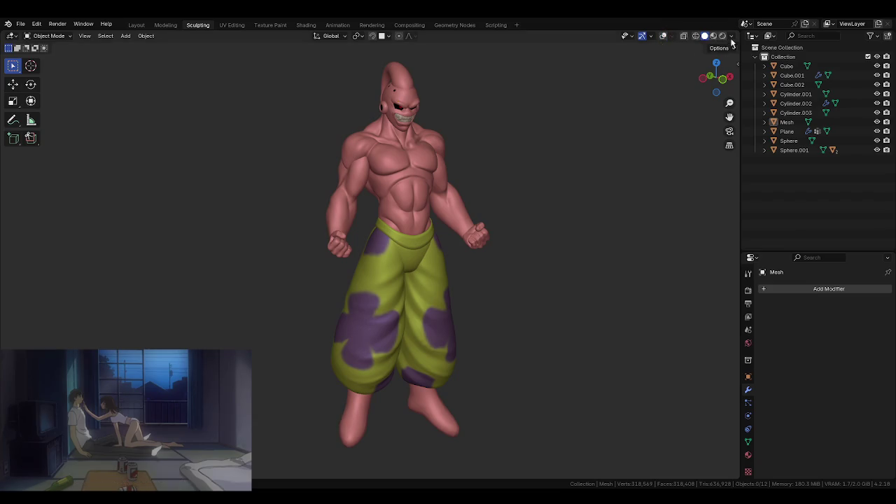
- Enable viewport Cavity shading and set the World Space ridge strength to 1.25
left_click(730, 38)
left_click(679, 260)
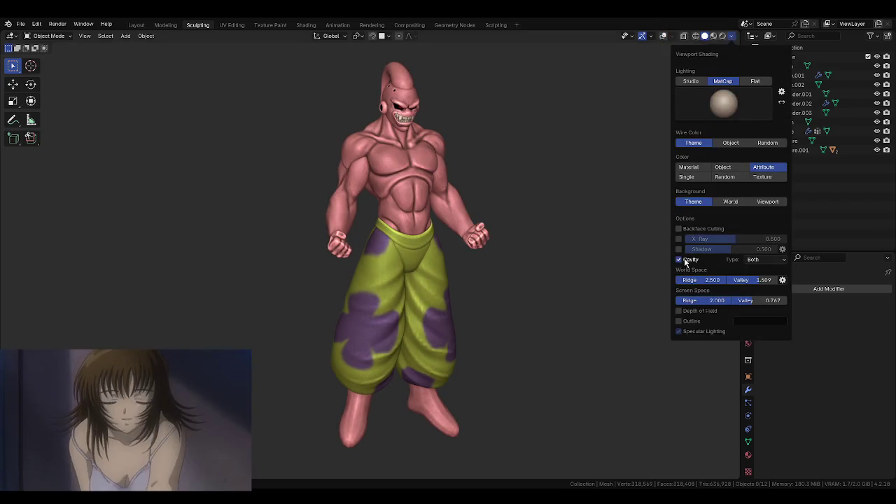
left_click(767, 260)
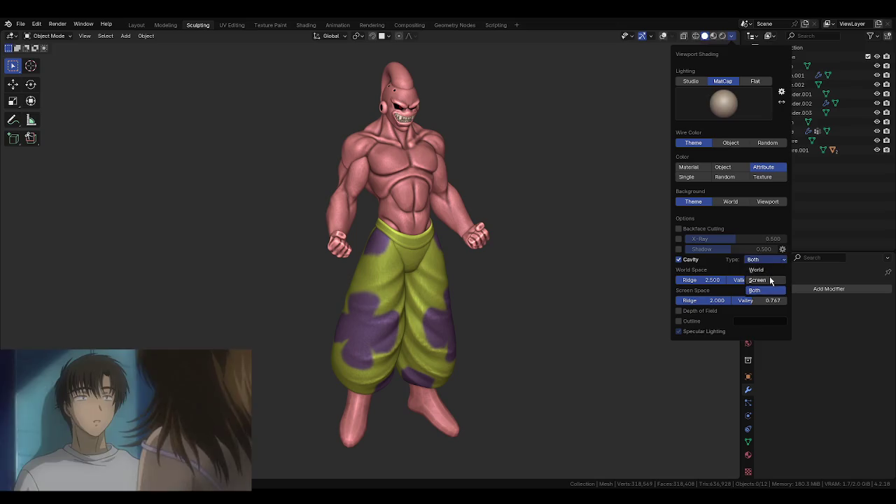
left_click(723, 280)
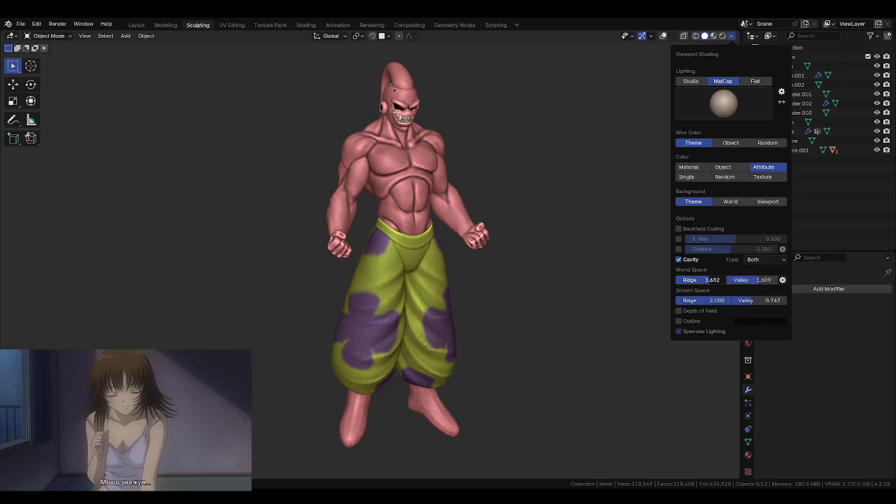
type("1.25")
key("Return")
- Tune the cavity ridge and valley strengths, ending at world ridge 0.636 and valley 0.314
mouse_move(719, 304)
left_mouse_down()
mouse_move(672, 304)
mouse_move(707, 301)
left_mouse_up()
key("ctrl+c")
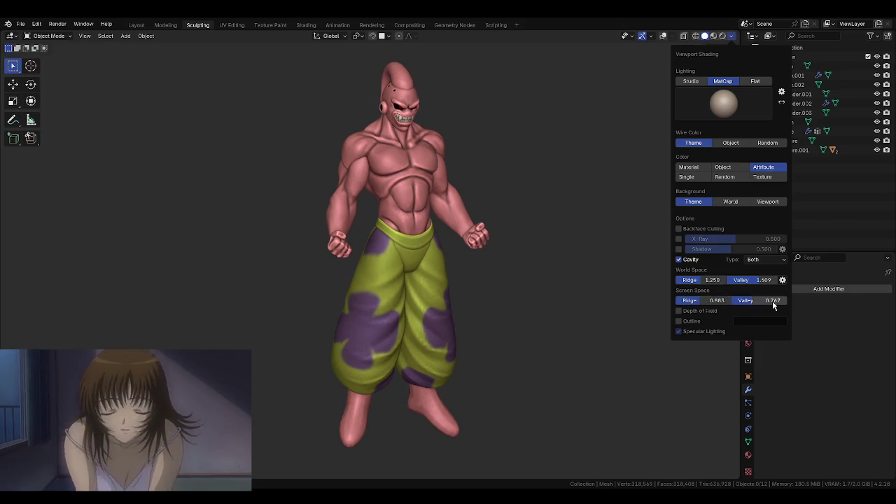
key("ctrl+v")
key("ctrl+z")
key("ctrl+z")
mouse_move(707, 279)
left_mouse_down()
mouse_move(732, 279)
mouse_move(676, 300)
left_mouse_up()
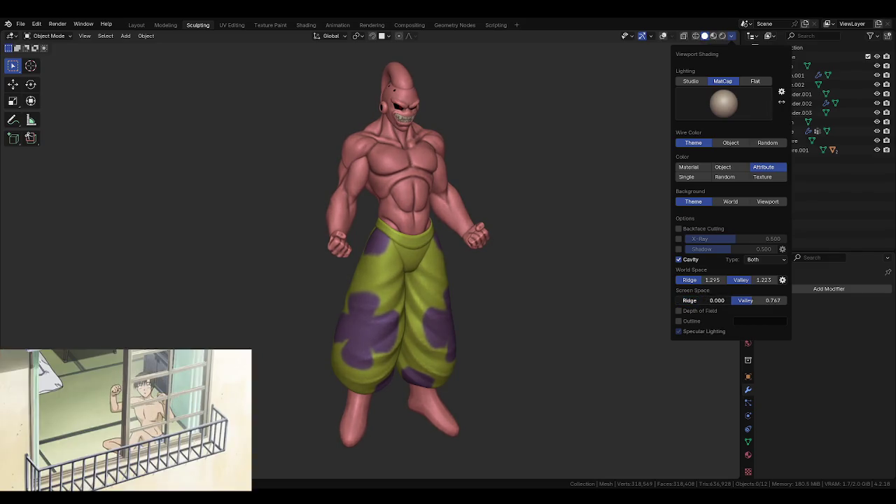
mouse_move(695, 283)
left_mouse_down()
mouse_move(678, 284)
mouse_move(707, 280)
left_mouse_up()
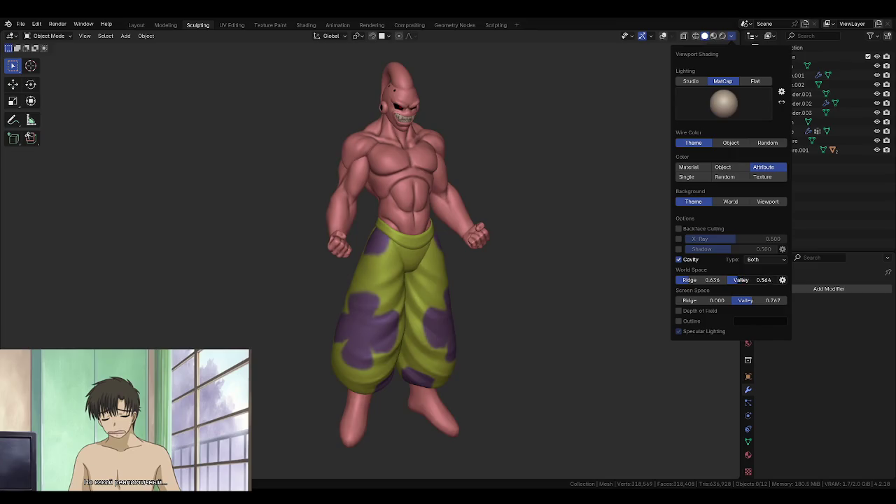
left_click_drag(751, 300, 766, 300)
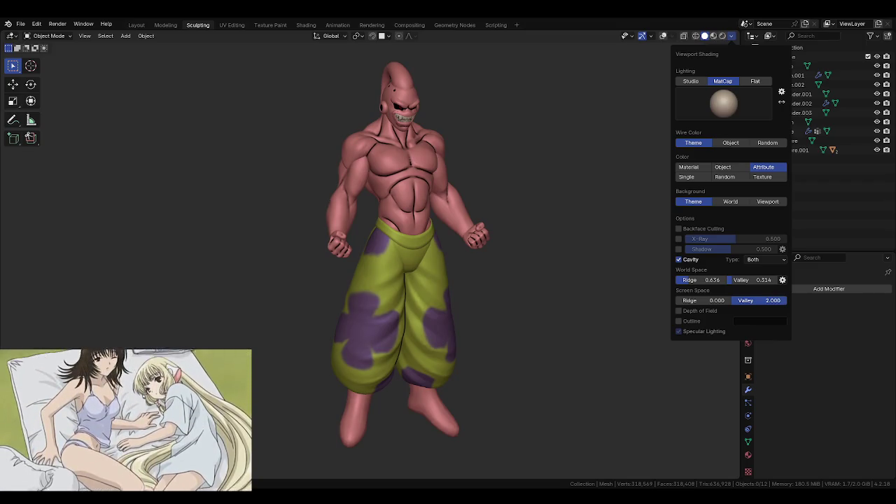
- Toggle the Outline off again and settle the screen-space valley at 2.000
left_click(692, 320)
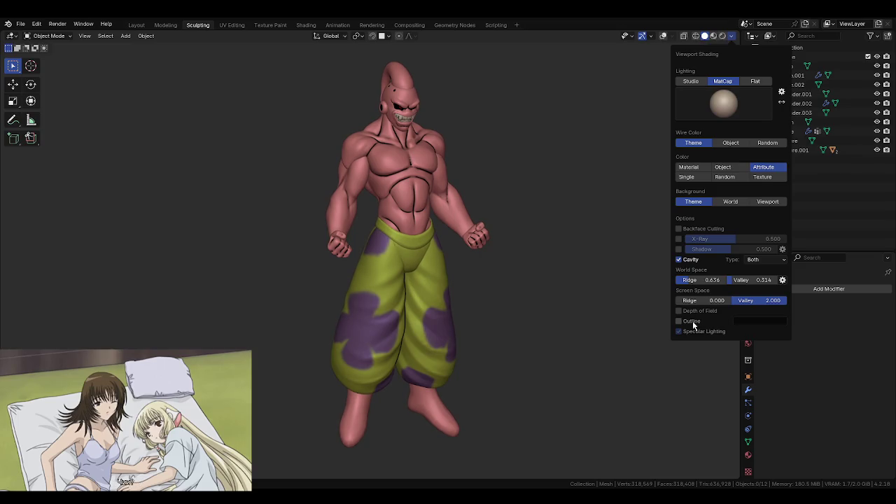
left_click(678, 321)
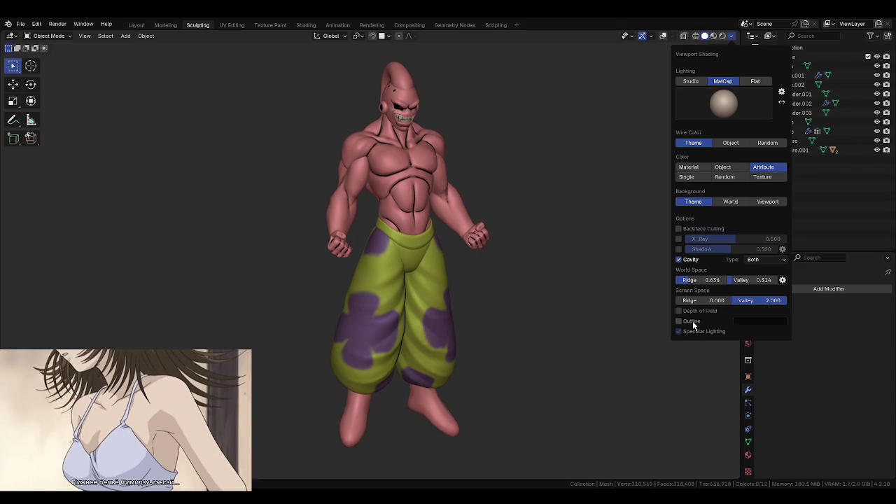
mouse_move(784, 300)
left_mouse_down()
mouse_move(735, 300)
mouse_move(787, 300)
left_mouse_up()
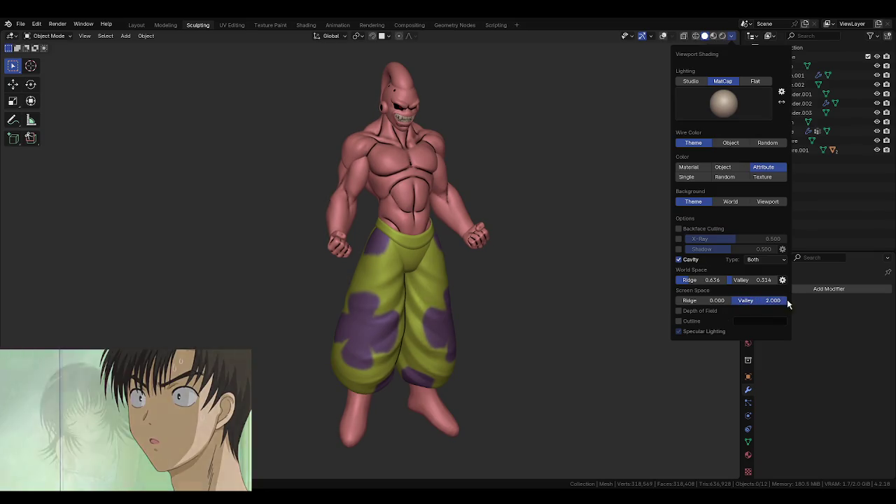
mouse_move(555, 224)
middle_mouse_down()
mouse_move(329, 206)
mouse_move(584, 234)
mouse_move(527, 214)
mouse_move(596, 217)
mouse_move(586, 220)
middle_mouse_up()
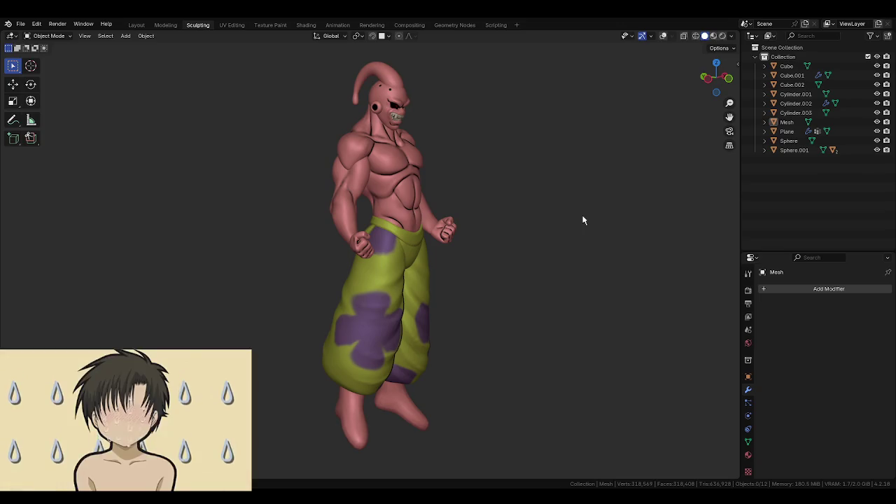
- Select Cube.001 and raise its Subdivision modifier's viewport level to 4 with Ctrl+4
mouse_move(544, 203)
middle_mouse_down()
mouse_move(504, 194)
mouse_move(553, 202)
middle_mouse_up()
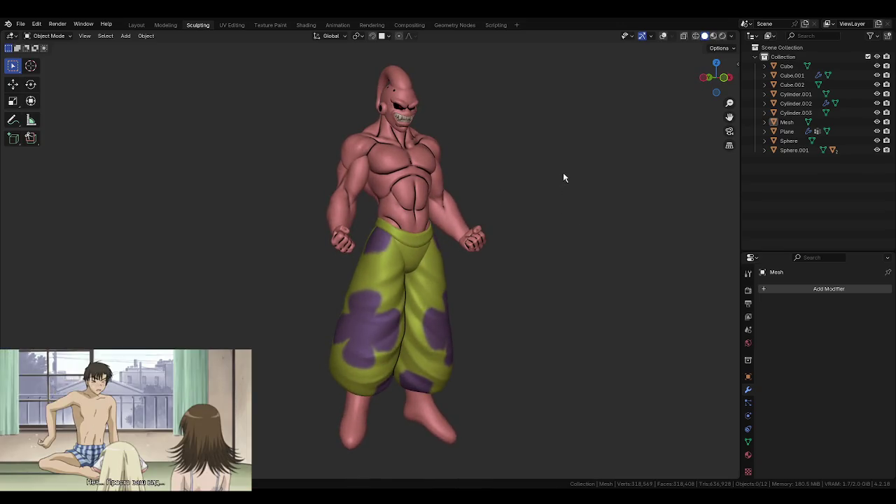
mouse_move(643, 240)
middle_mouse_down()
mouse_move(590, 257)
mouse_move(582, 246)
mouse_move(622, 263)
middle_mouse_up()
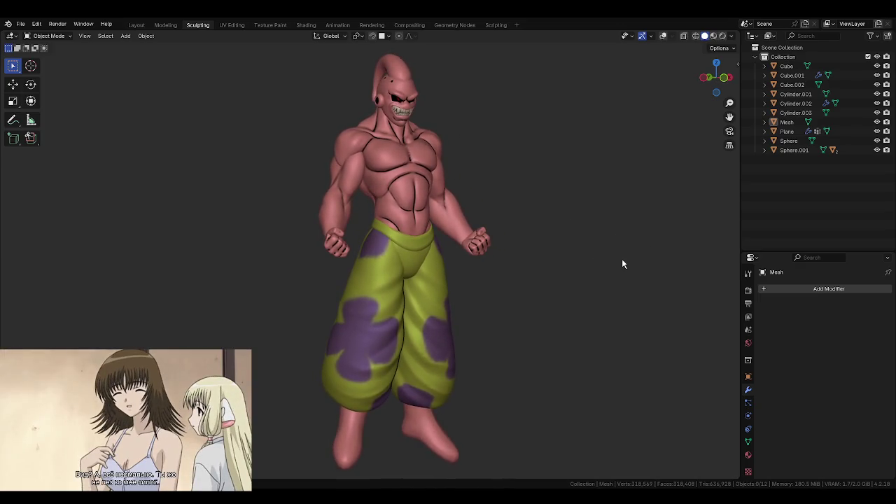
left_click(436, 434)
key("ctrl+4")
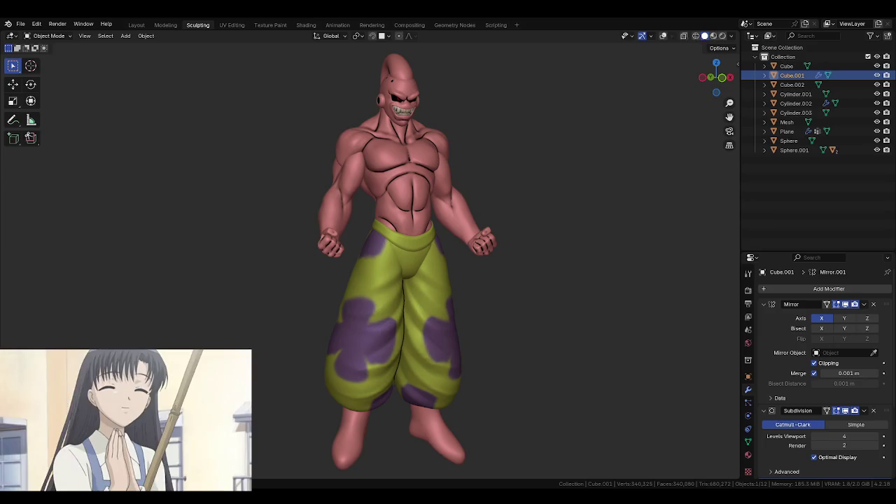
left_click(128, 476)
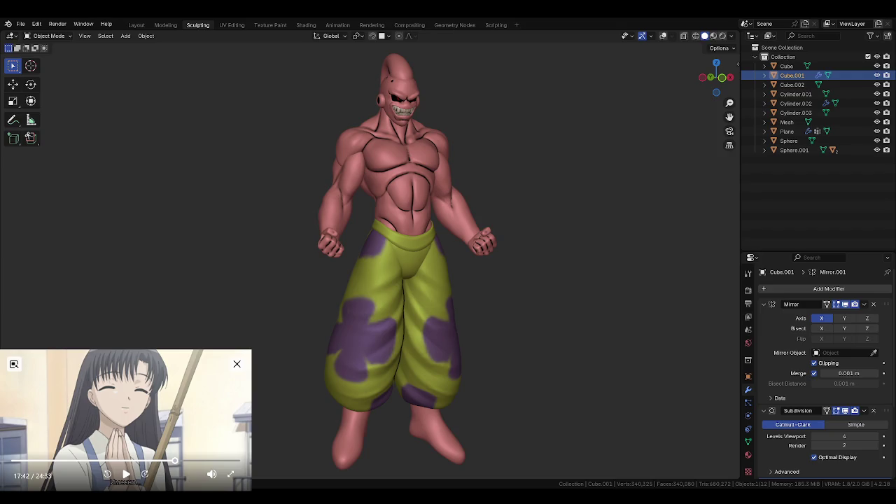
- Save the sculpt as majinbuu1.blend
mouse_move(504, 357)
middle_mouse_down()
mouse_move(553, 348)
mouse_move(557, 357)
mouse_move(620, 362)
mouse_move(585, 342)
mouse_move(454, 346)
mouse_move(484, 352)
middle_mouse_up()
key("ctrl+s")
scroll(484, 351, "up", 2)
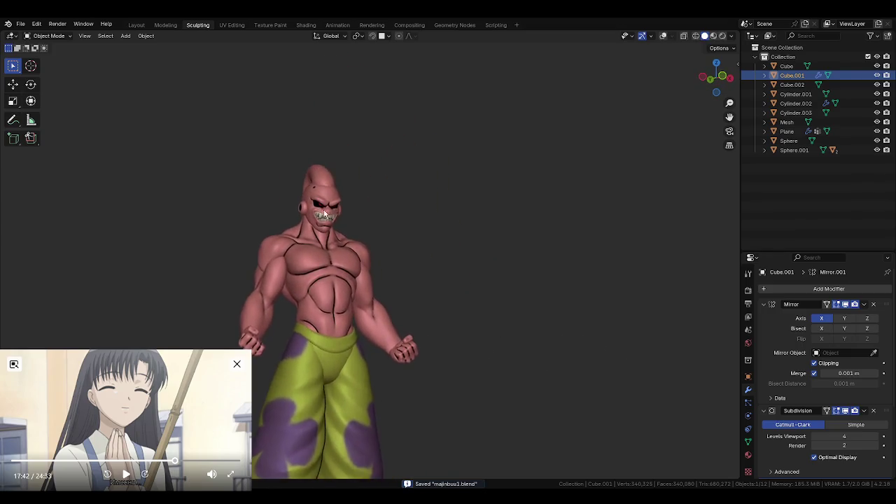
scroll(346, 236, "up", 4)
- Inspect the figure's head from the side, then from the front and three-quarter angles
mouse_move(346, 236)
middle_mouse_down()
mouse_move(380, 290)
mouse_move(260, 296)
mouse_move(439, 305)
middle_mouse_up()
scroll(392, 280, "down", 4)
mouse_move(348, 251)
middle_mouse_down()
mouse_move(376, 262)
mouse_move(326, 274)
middle_mouse_up()
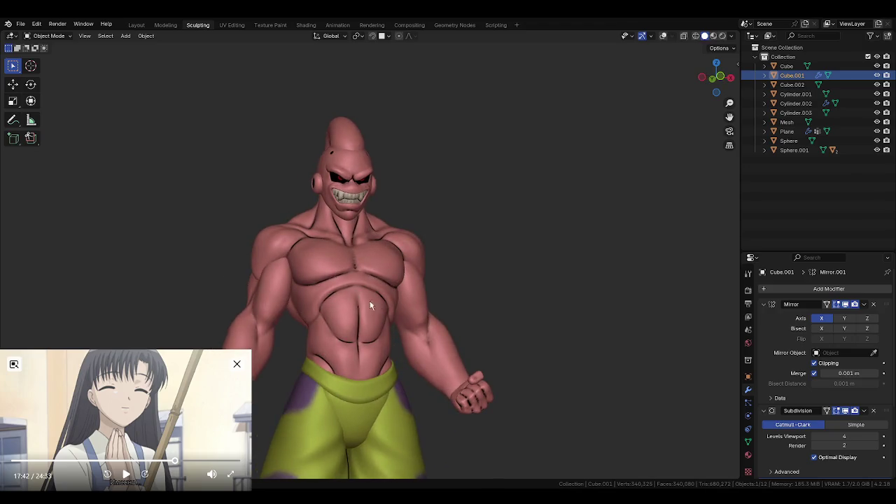
scroll(392, 297, "down", 3)
mouse_move(423, 299)
middle_mouse_down()
mouse_move(465, 319)
mouse_move(510, 321)
middle_mouse_up()
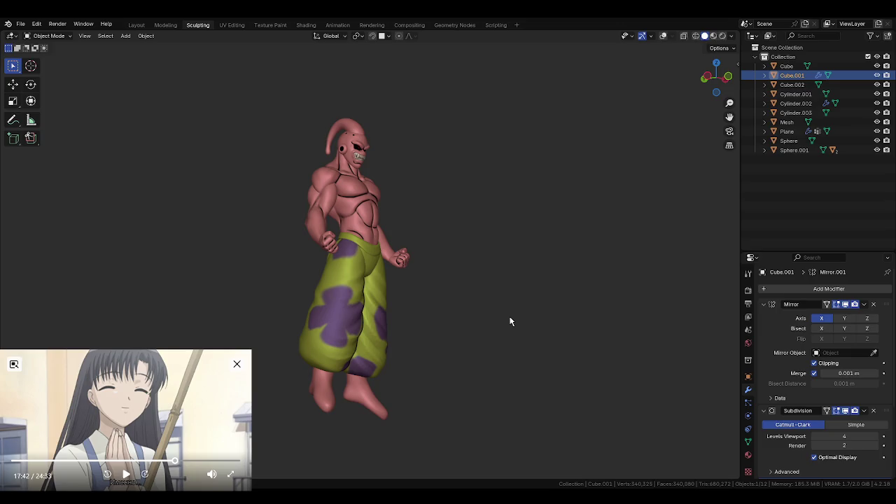
- Review the torso and the whole character from the front
mouse_move(458, 275)
middle_mouse_down()
mouse_move(482, 236)
mouse_move(437, 243)
middle_mouse_up()
scroll(442, 243, "up", 5)
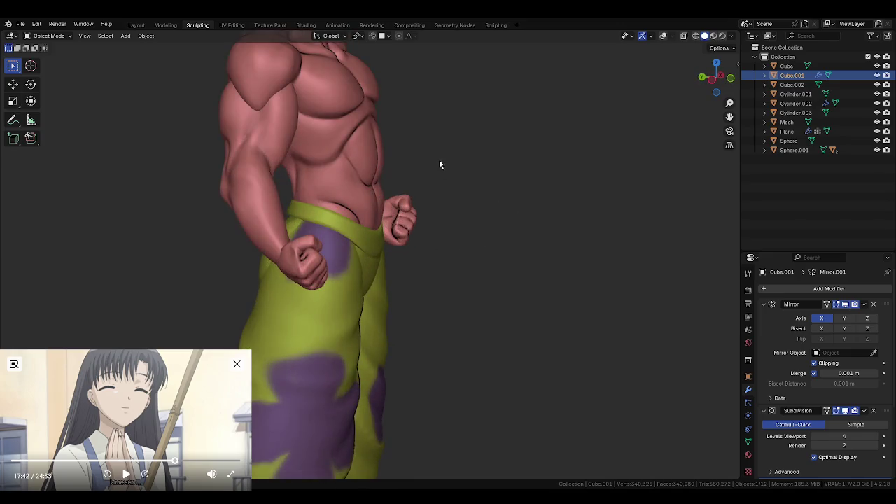
scroll(439, 165, "down", 4)
mouse_move(566, 270)
middle_mouse_down()
mouse_move(456, 290)
mouse_move(476, 260)
middle_mouse_up()
scroll(517, 238, "down", 2)
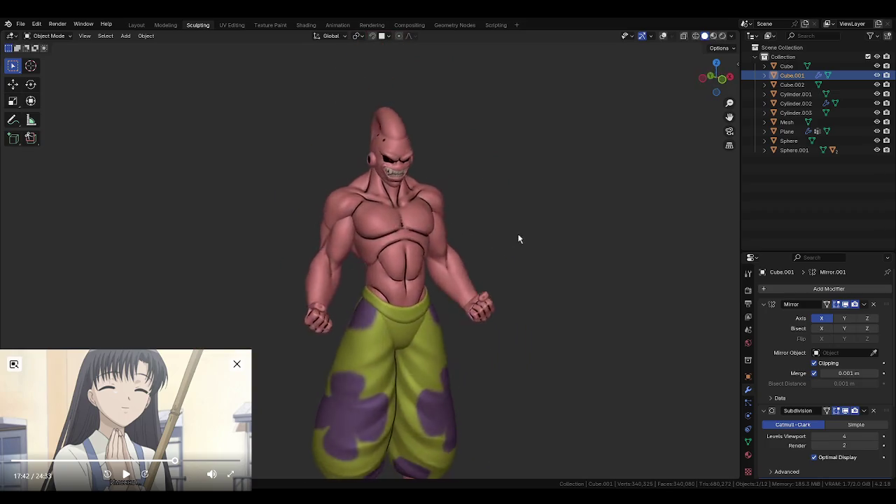
middle_click_drag(518, 239, 530, 236)
left_click(21, 25)
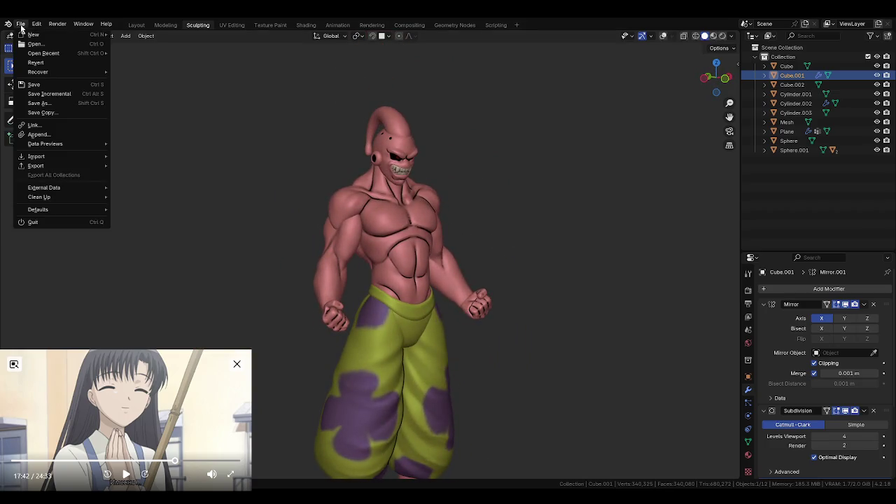
- Save majinbuu1.blend again and start a new General file with an empty scene
middle_click_drag(439, 181, 422, 180)
key("ctrl+s")
left_click(21, 25)
mouse_move(34, 34)
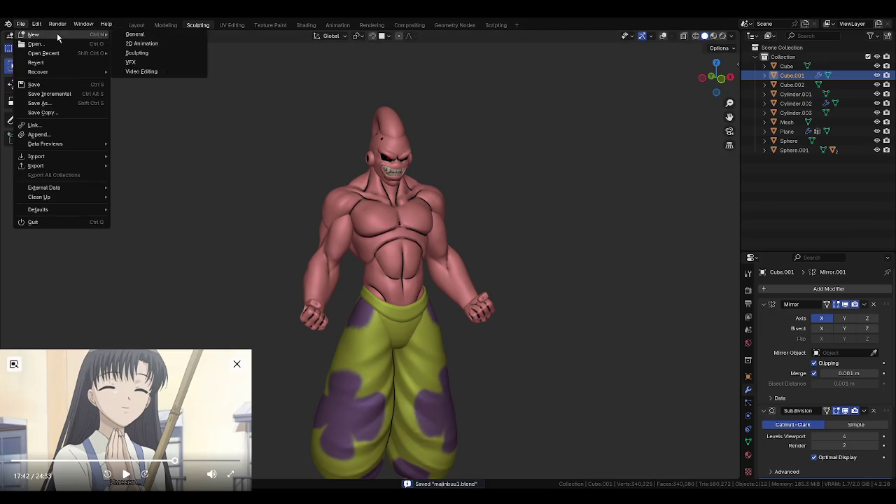
left_click(154, 37)
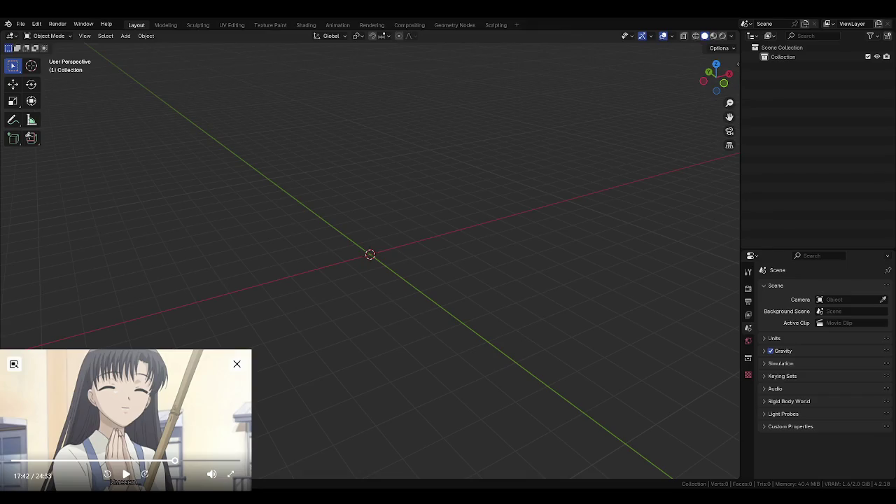
- Add a UV sphere mesh at the origin of the empty scene
right_click(464, 252)
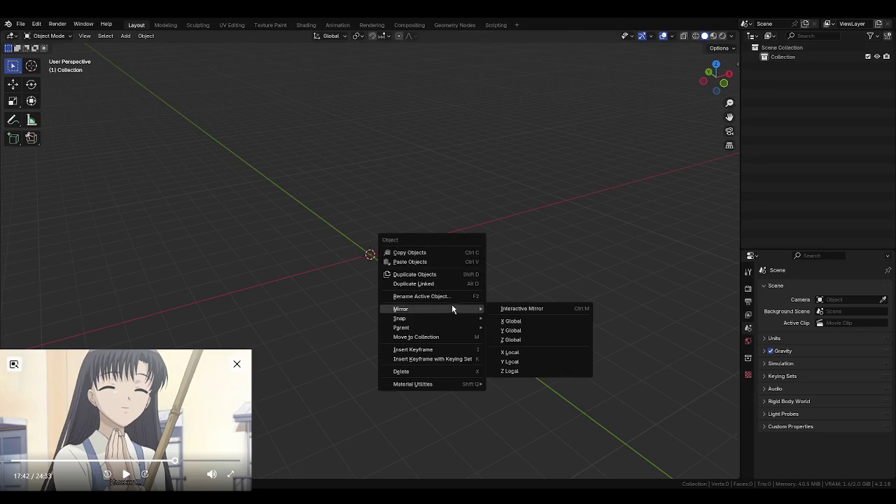
left_click(126, 36)
mouse_move(140, 46)
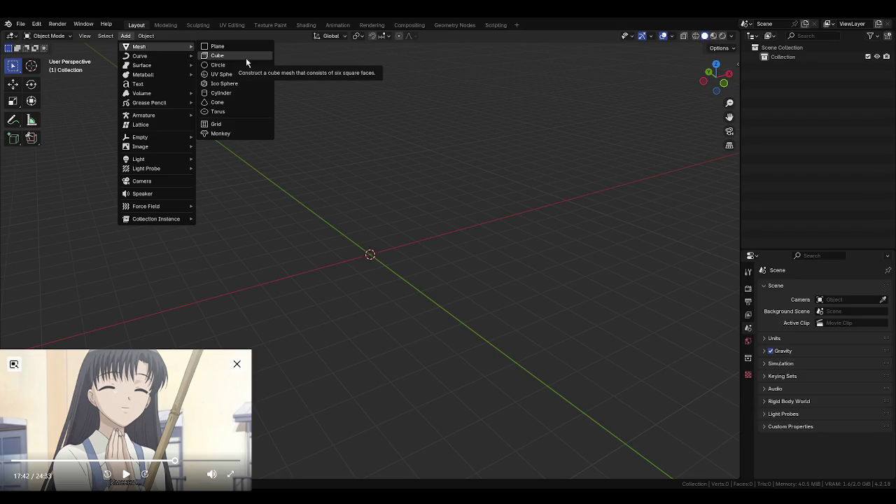
left_click(247, 73)
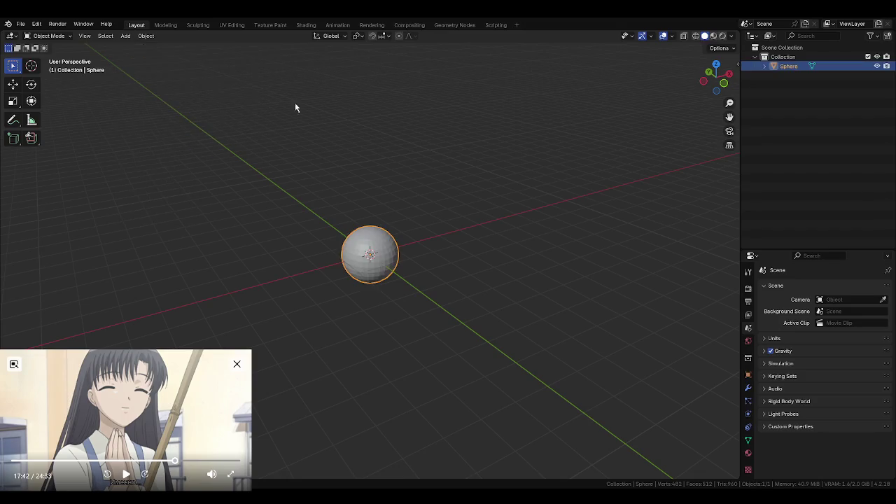
- Enter the Sculpting workspace, zoom out and orbit around the sphere, and select the Grab brush
left_click(197, 24)
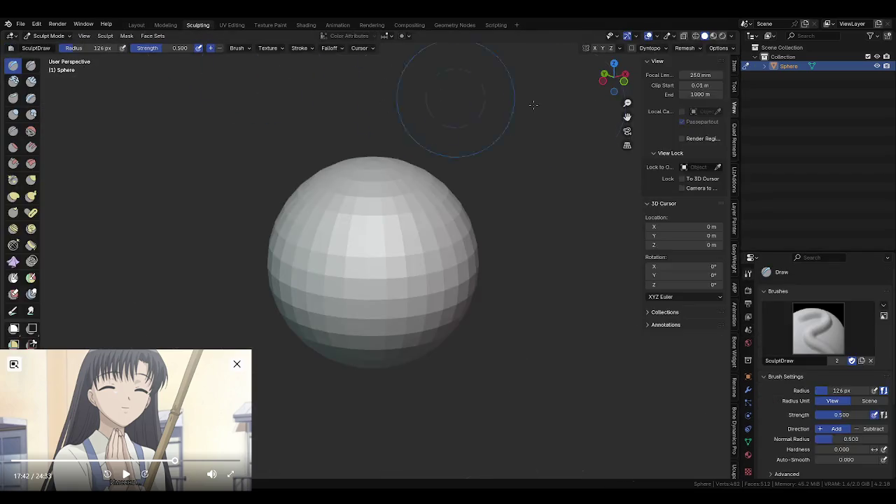
scroll(455, 280, "down", 5)
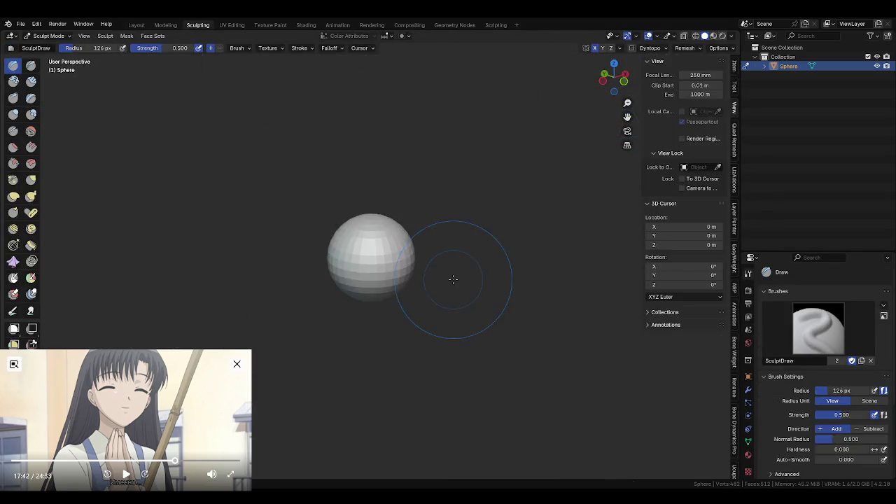
middle_click_drag(456, 280, 350, 250, "shift")
middle_click_drag(303, 231, 329, 266)
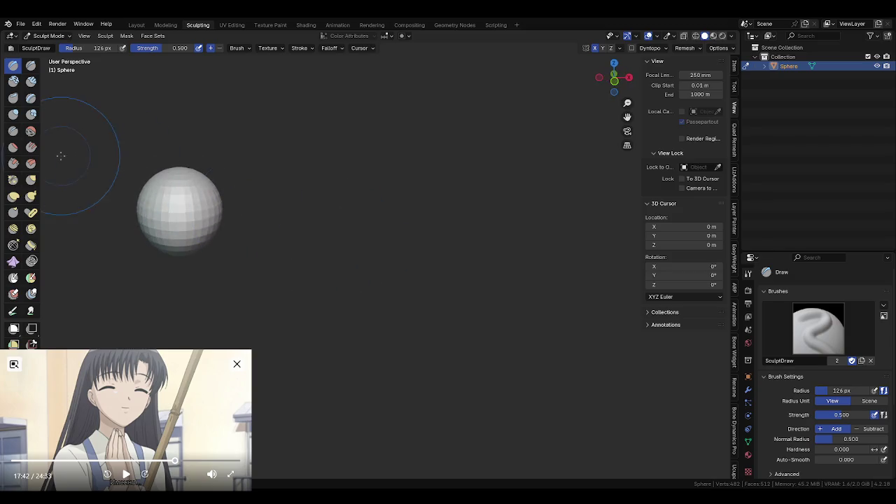
left_click(31, 180)
- Enable orbit around selection from Quick Favorites and orbit to a side view of the sphere
mouse_move(256, 242)
middle_mouse_down()
mouse_move(310, 246)
mouse_move(303, 235)
mouse_move(320, 245)
middle_mouse_up()
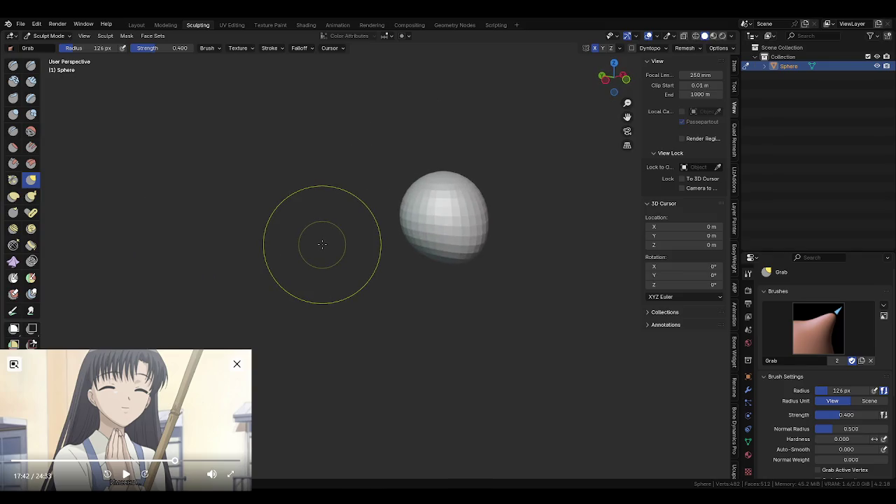
key("q")
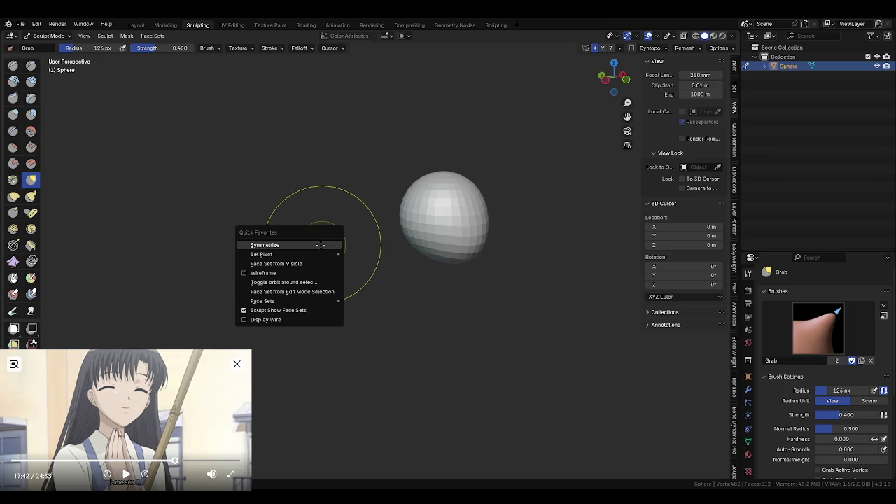
left_click(281, 282)
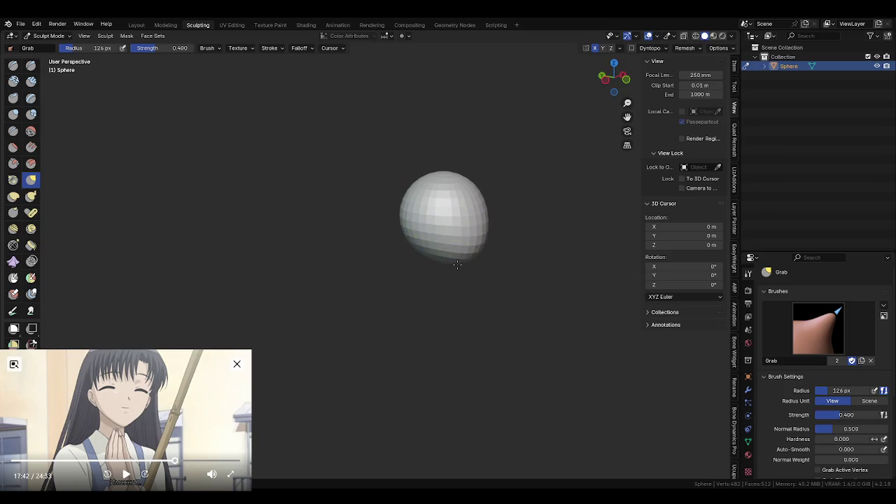
middle_click_drag(494, 320, 381, 319)
mouse_move(534, 297)
middle_mouse_down()
mouse_move(499, 264)
mouse_move(502, 243)
middle_mouse_up()
- Grab the sphere's lower part downward twice, tapering it into a pointed chin
left_click_drag(502, 245, 498, 286)
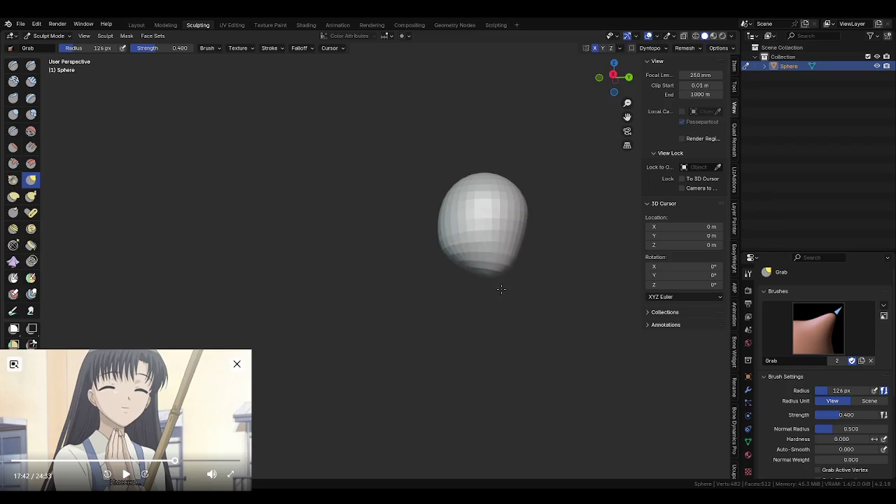
mouse_move(495, 304)
middle_mouse_down()
mouse_move(585, 332)
mouse_move(536, 319)
middle_mouse_up()
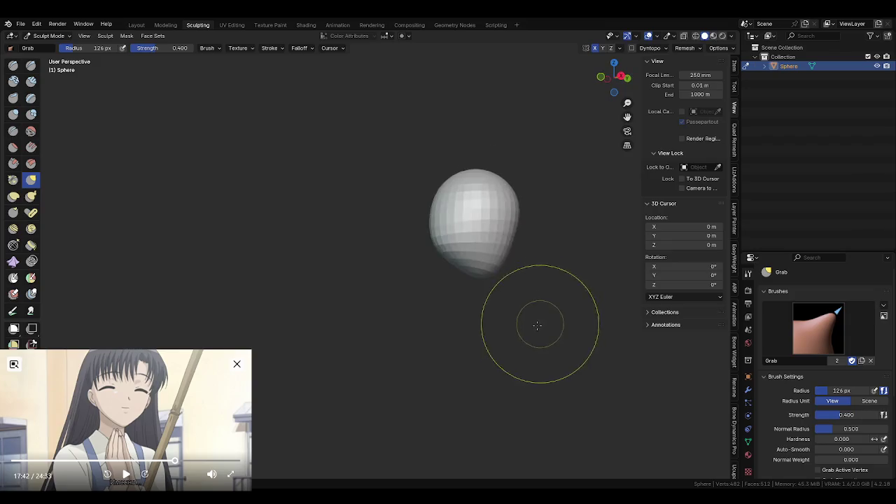
scroll(560, 320, "up", 3)
left_click_drag(580, 290, 587, 381)
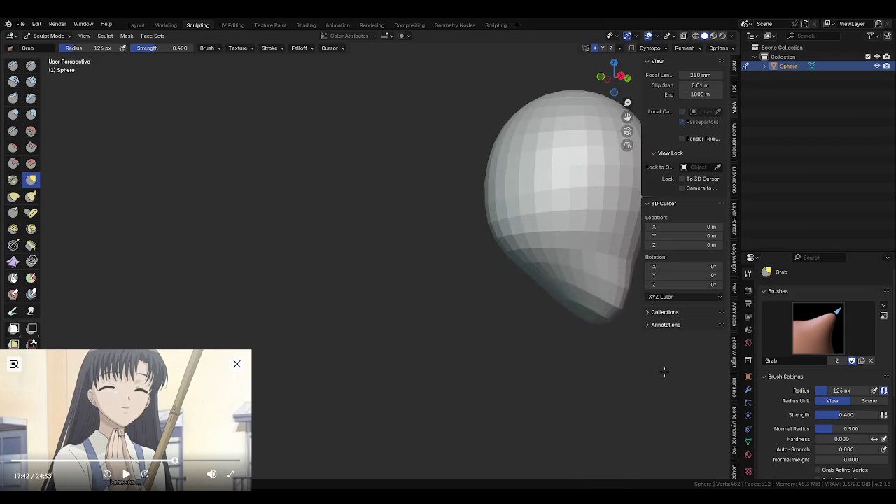
mouse_move(630, 360)
left_mouse_down()
mouse_move(573, 305)
mouse_move(606, 240)
mouse_move(519, 263)
left_mouse_up()
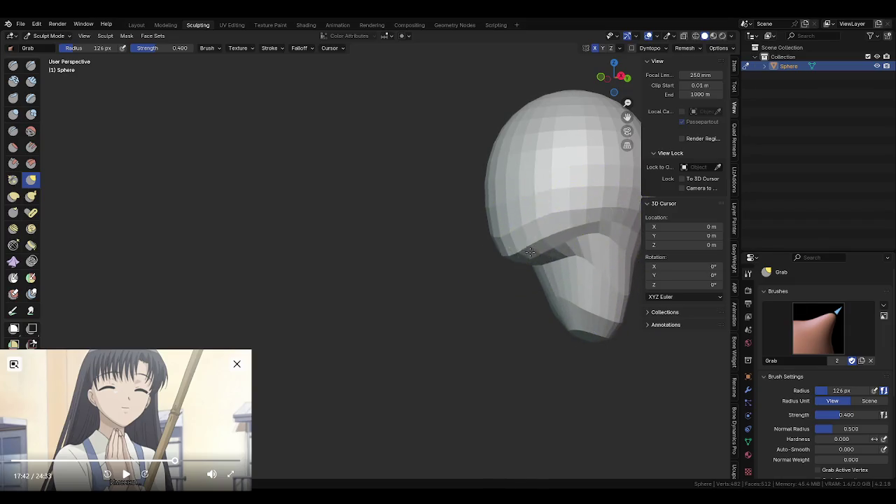
middle_click_drag(519, 263, 590, 230)
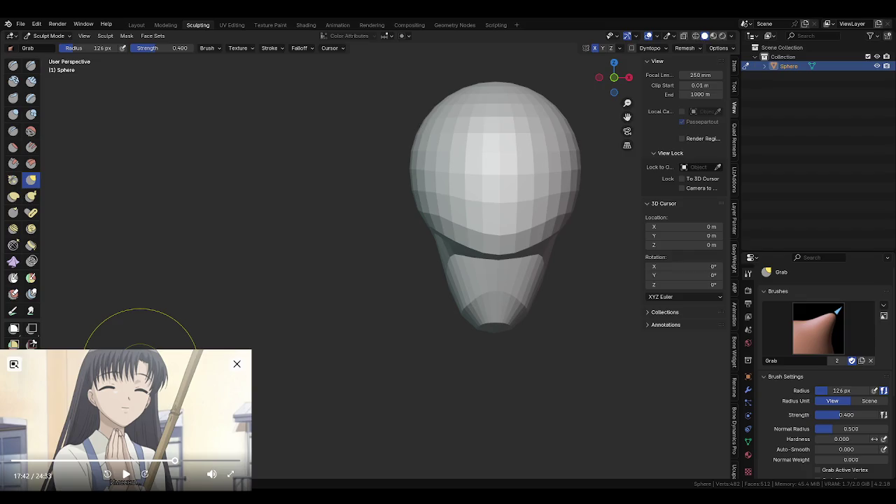
left_click(236, 364)
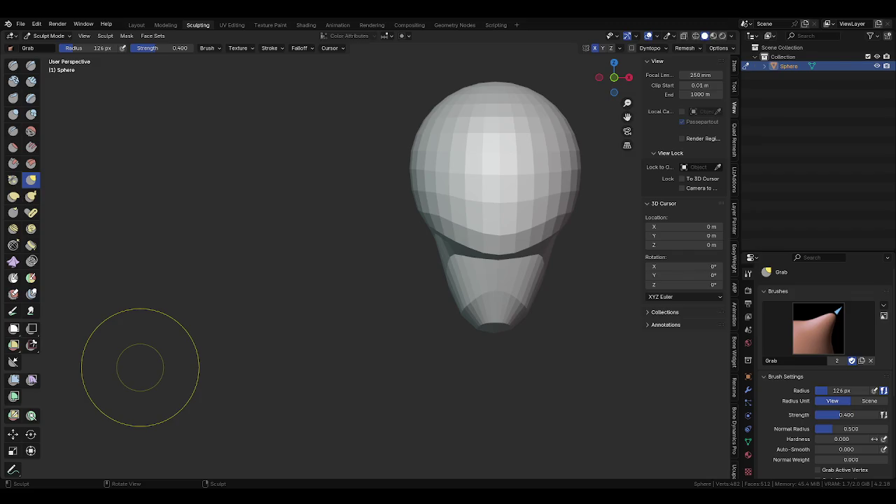
- Orbit to view the head from the side, then raise and dismiss the save-changes prompt
mouse_move(301, 390)
middle_mouse_down()
mouse_move(372, 376)
mouse_move(450, 379)
middle_mouse_up()
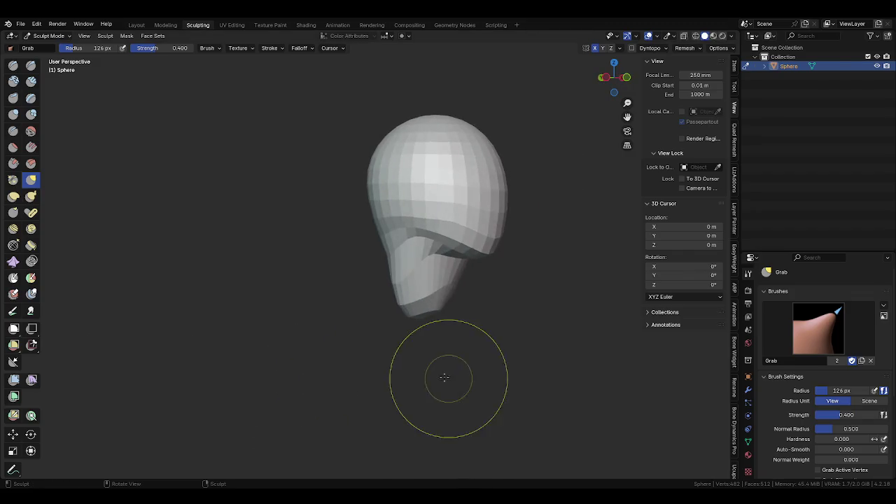
key("ctrl+q")
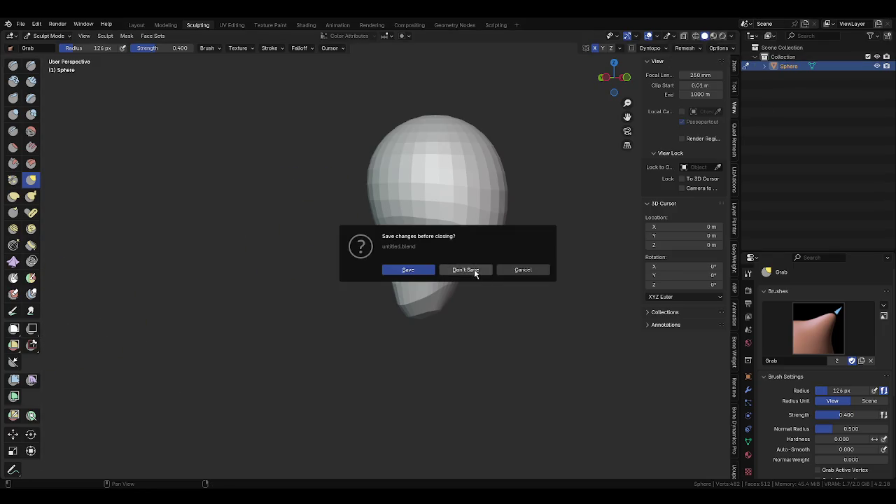
left_click(522, 269)
- Turn to a front view, set the Grab radius to 169 px, and pull the head's right side outward
mouse_move(590, 296)
middle_mouse_down()
mouse_move(396, 321)
mouse_move(614, 260)
middle_mouse_up()
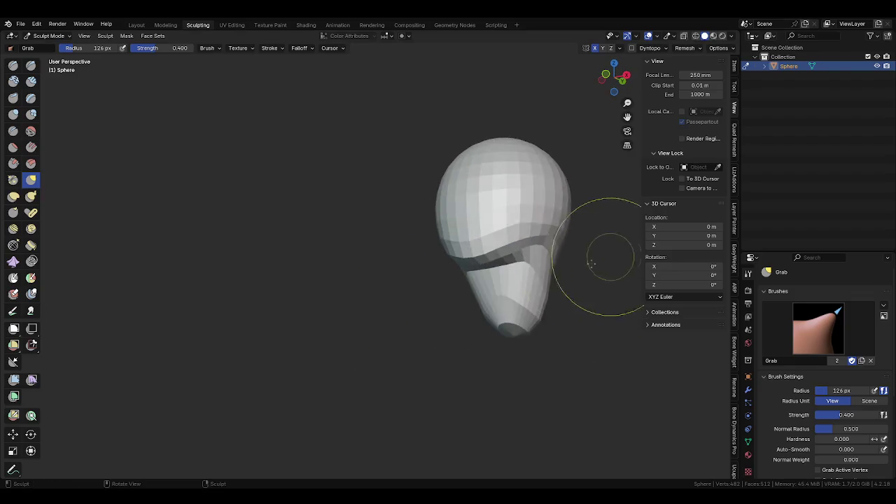
mouse_move(525, 269)
middle_mouse_down()
mouse_move(532, 263)
mouse_move(516, 276)
mouse_move(530, 306)
mouse_move(458, 274)
mouse_move(523, 293)
mouse_move(594, 286)
middle_mouse_up()
mouse_move(560, 217)
middle_mouse_down()
mouse_move(581, 189)
mouse_move(555, 186)
mouse_move(570, 230)
mouse_move(553, 204)
mouse_move(544, 250)
mouse_move(553, 224)
middle_mouse_up()
left_click_drag(84, 48, 114, 47)
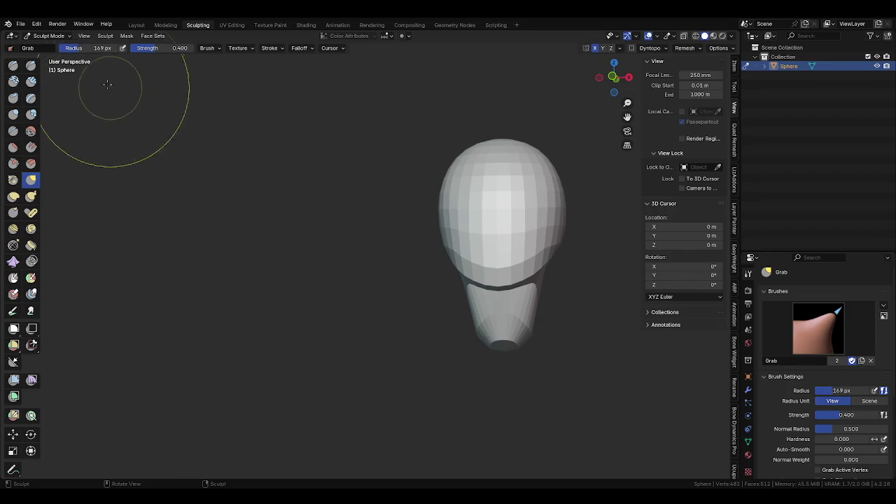
left_click(90, 48)
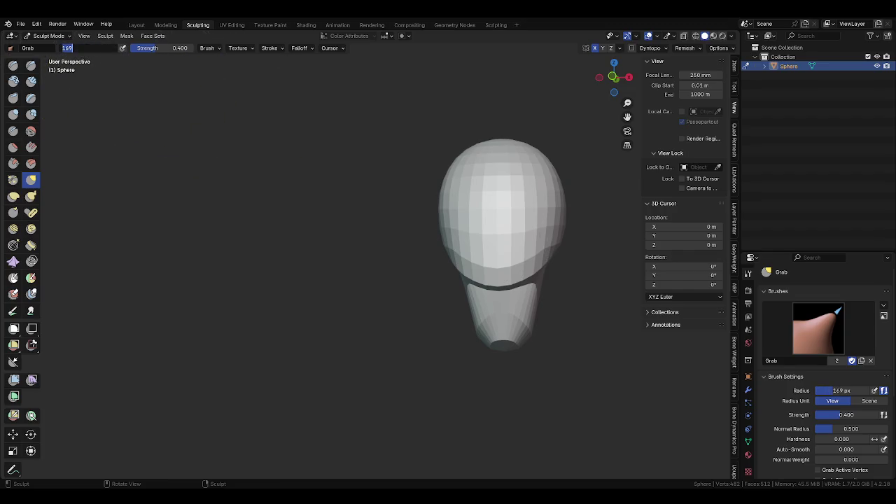
key("Return")
mouse_move(536, 200)
left_mouse_down()
mouse_move(562, 205)
mouse_move(546, 184)
left_mouse_up()
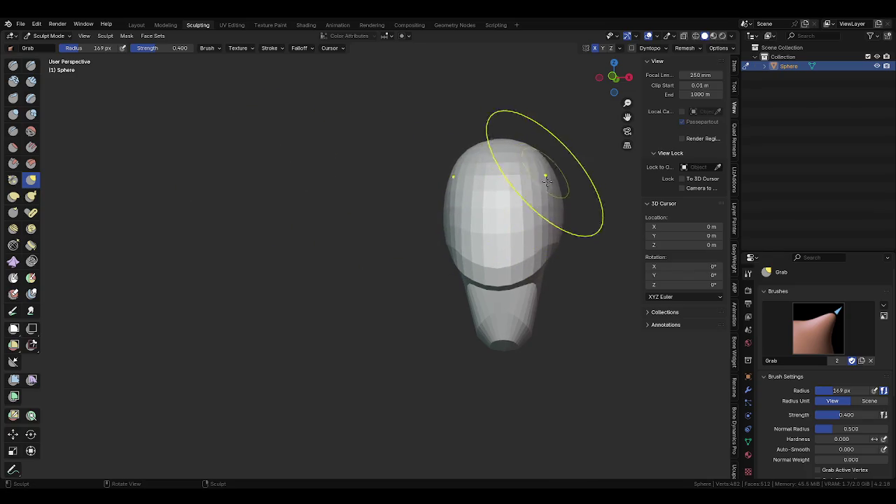
- Undo the last stroke, then drag the lower neck downward with the Grab brush
key("ctrl+z")
mouse_move(517, 240)
middle_mouse_down()
mouse_move(483, 224)
mouse_move(411, 130)
middle_mouse_up()
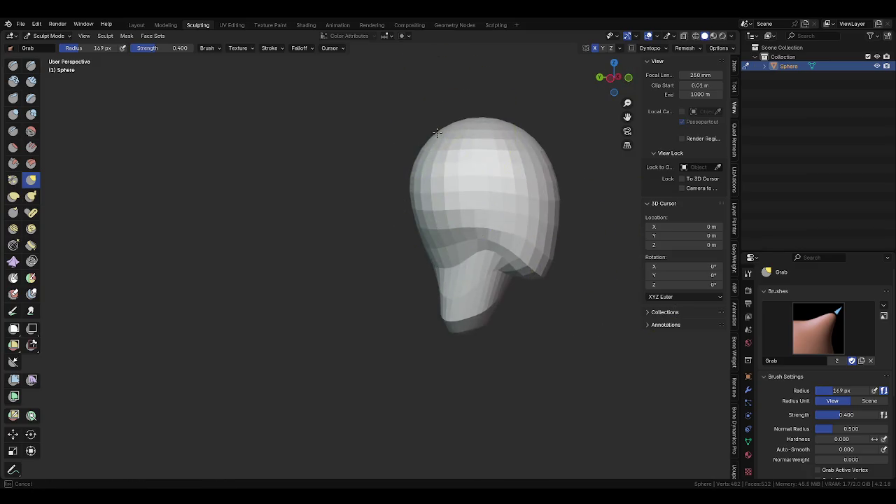
left_click_drag(434, 270, 471, 266)
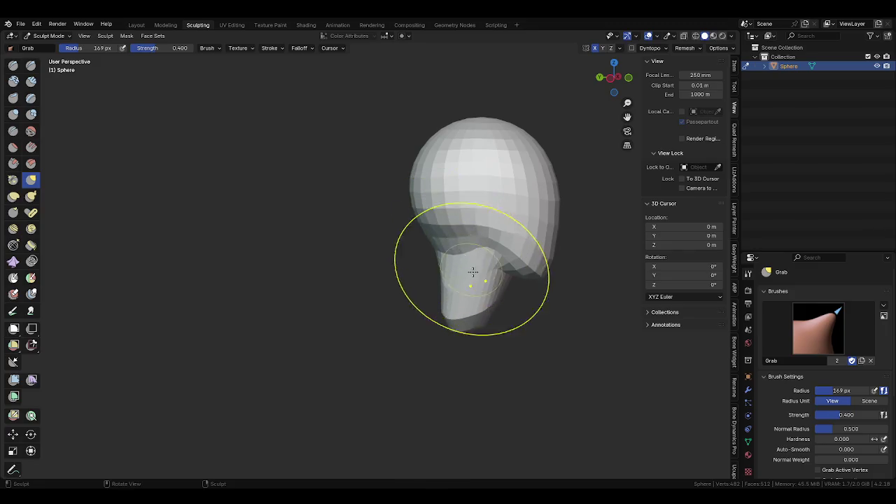
middle_click_drag(472, 266, 454, 266)
left_click_drag(454, 267, 467, 352)
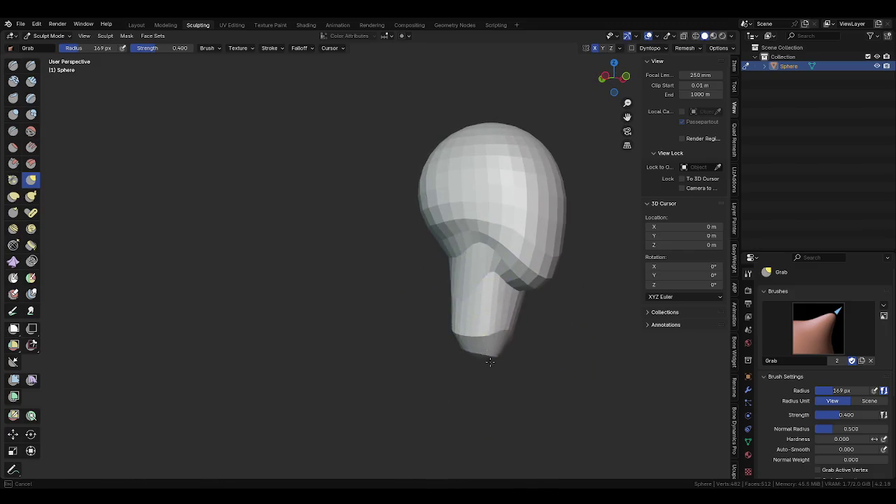
middle_click_drag(467, 352, 596, 364)
- Keep stretching and shaping the lower neck with Grab strokes from several angles
left_click_drag(455, 330, 474, 340)
middle_click_drag(474, 340, 456, 332)
left_click_drag(455, 331, 474, 343)
mouse_move(474, 343)
middle_mouse_down()
mouse_move(435, 339)
mouse_move(464, 336)
middle_mouse_up()
left_click_drag(464, 336, 480, 336)
mouse_move(480, 336)
middle_mouse_down()
mouse_move(394, 347)
mouse_move(455, 344)
middle_mouse_up()
mouse_move(485, 296)
middle_mouse_down()
mouse_move(457, 238)
mouse_move(456, 208)
mouse_move(444, 210)
mouse_move(474, 200)
middle_mouse_up()
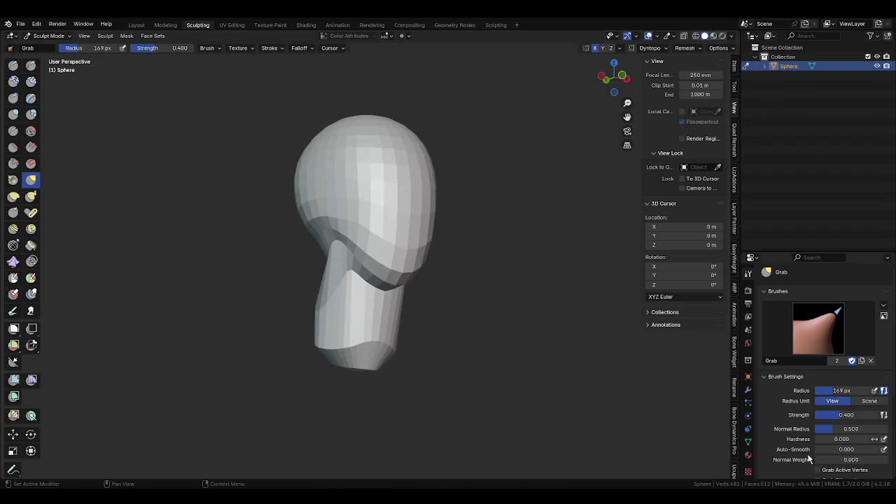